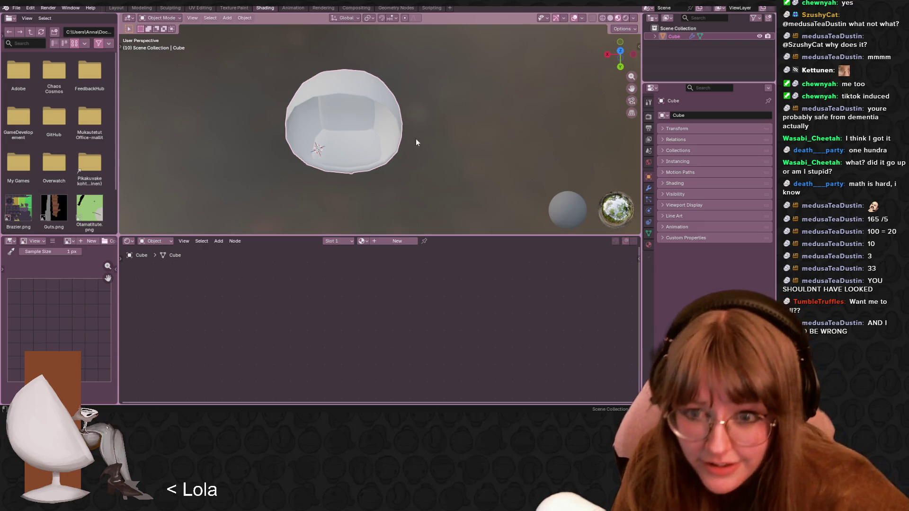
Add a new material to the chair and recentre the shader nodes
middle_click_drag(407, 129, 436, 163)
left_click(392, 241)
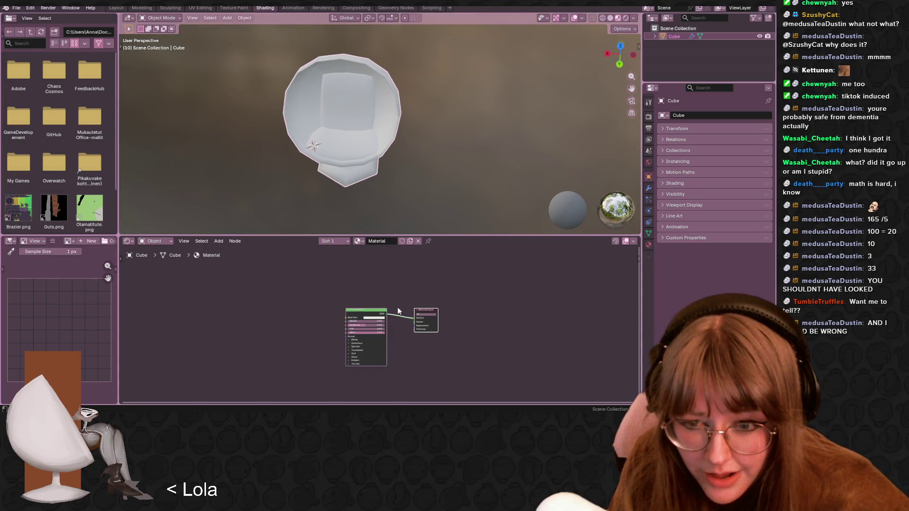
scroll(397, 320, "up", 2)
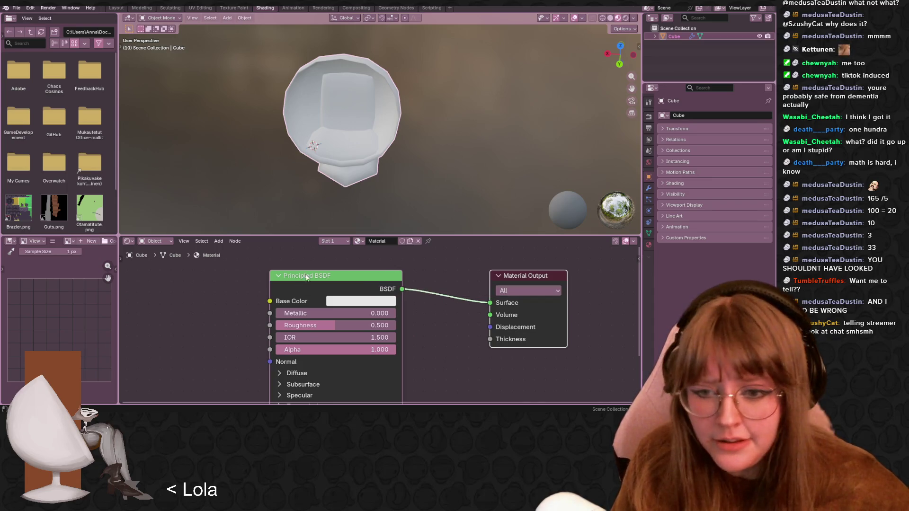
scroll(320, 280, "down", 3)
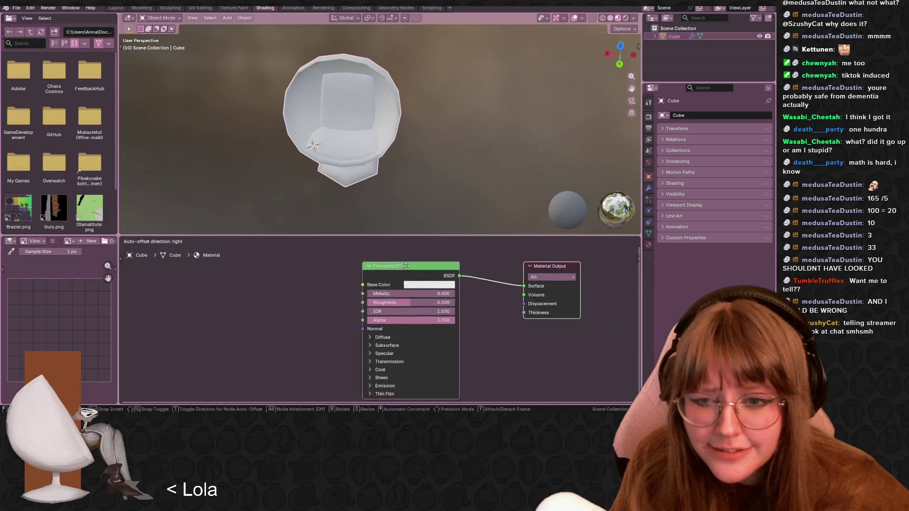
middle_click_drag(365, 255, 348, 272)
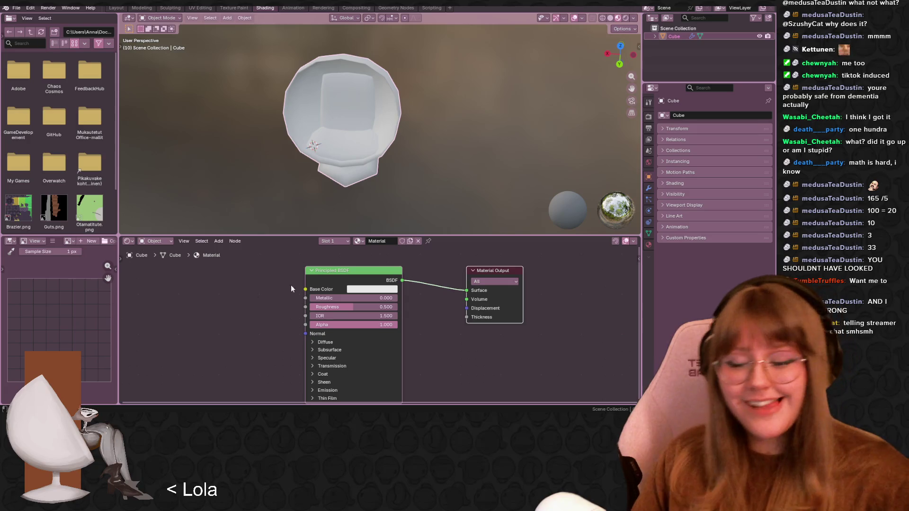
Wire a new Image Texture node's Color into the Principled BSDF Base Color
mouse_move(305, 289)
left_mouse_down()
mouse_move(245, 279)
mouse_move(201, 295)
left_mouse_up()
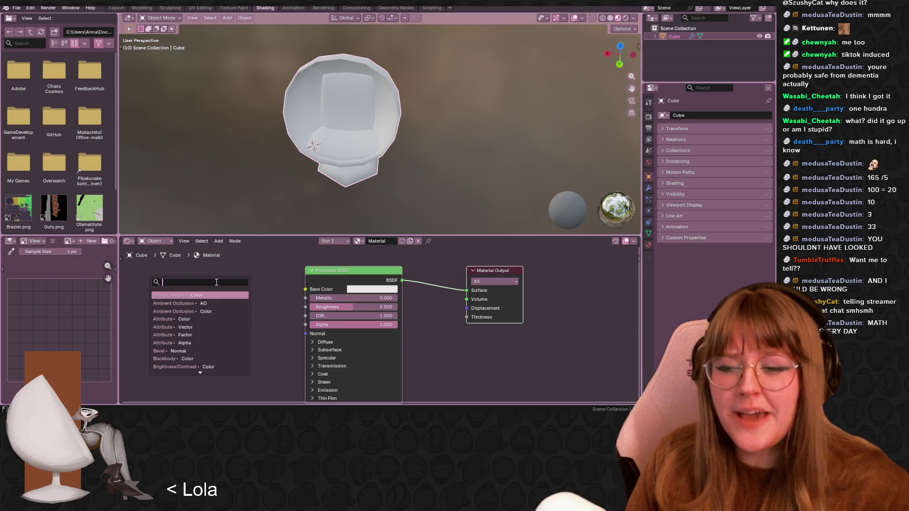
left_click(201, 295)
left_click(194, 313)
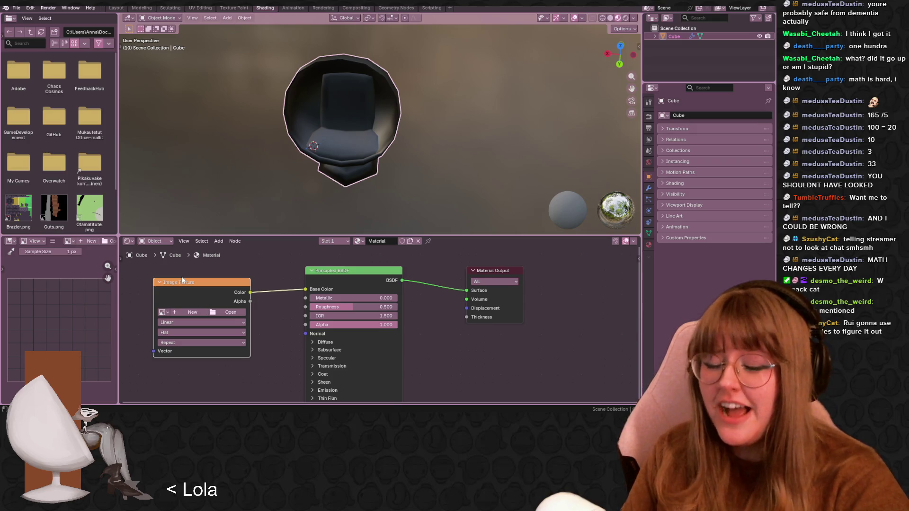
mouse_move(204, 283)
left_mouse_down()
mouse_move(221, 295)
mouse_move(225, 277)
mouse_move(249, 300)
mouse_move(220, 295)
mouse_move(236, 286)
left_mouse_up()
Move the Principled BSDF node up and right to space it from the Image Texture
scroll(339, 263, "down", 1)
mouse_move(368, 279)
left_mouse_down()
mouse_move(393, 269)
mouse_move(385, 268)
left_mouse_up()
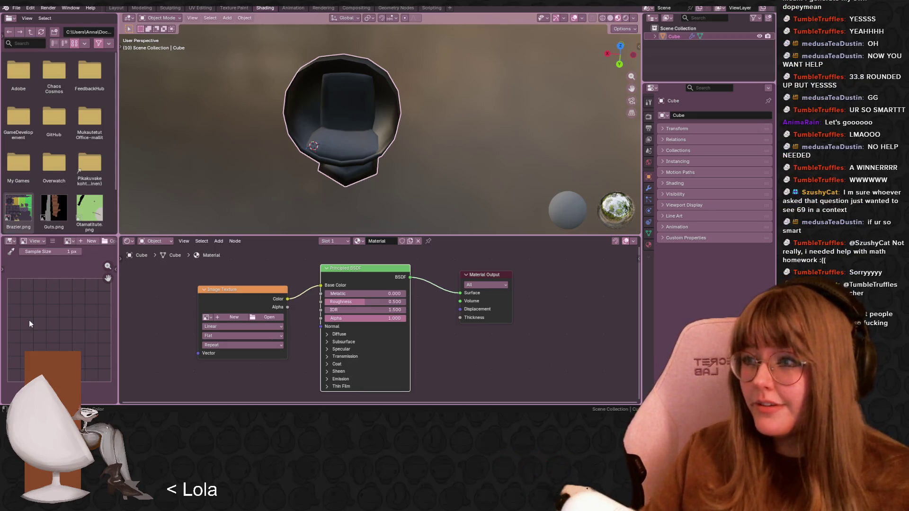
Create a new 1024 px Color Grid generated image on the Image Texture node
left_click(54, 208)
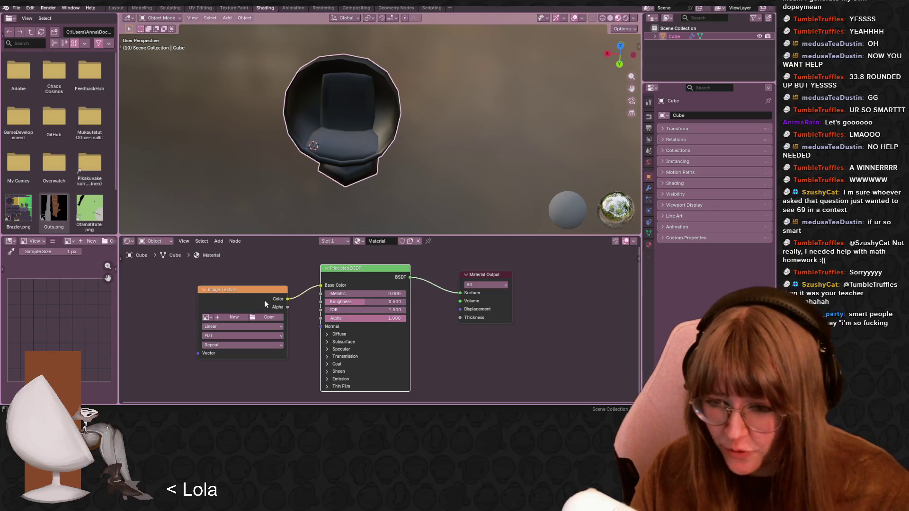
left_click_drag(251, 290, 269, 271)
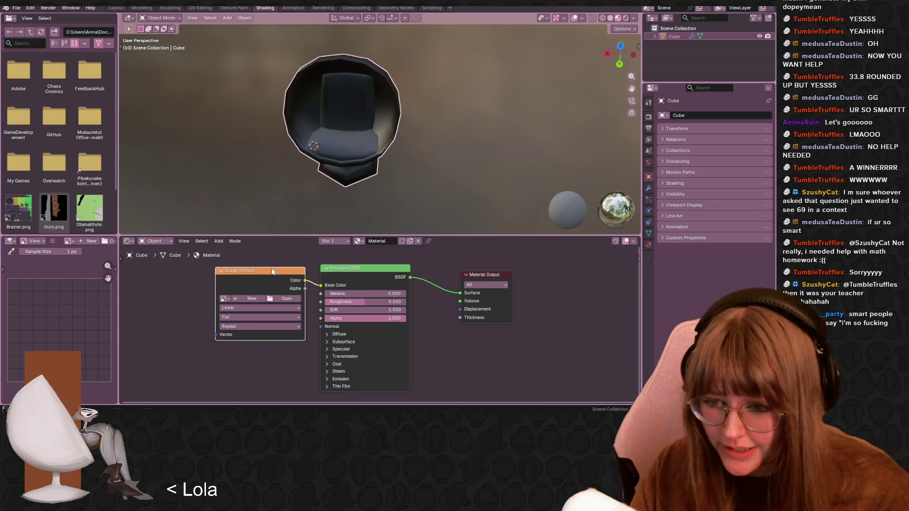
left_click(252, 299)
left_click(291, 313)
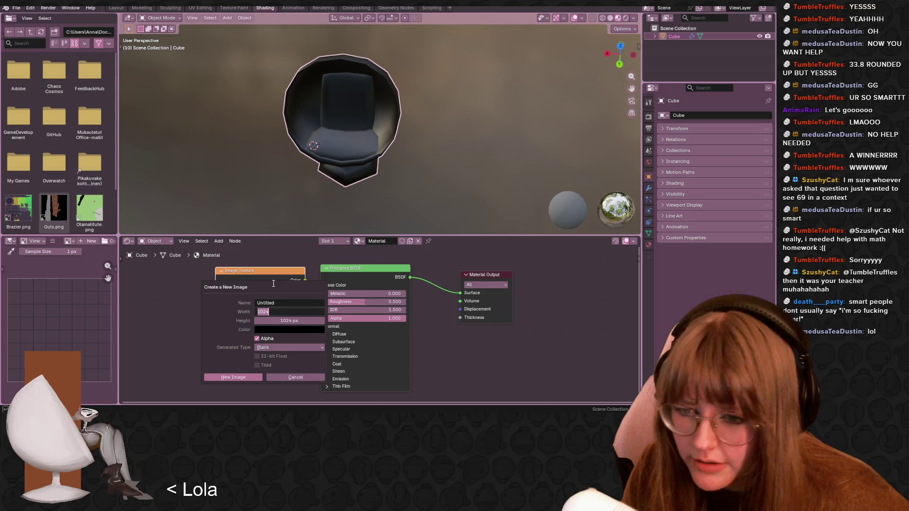
left_click(283, 348)
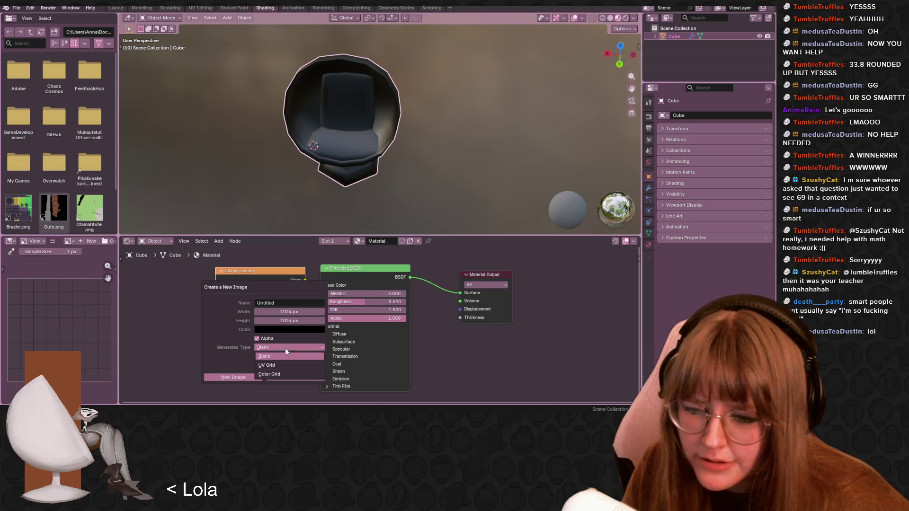
left_click(263, 370)
left_click(230, 374)
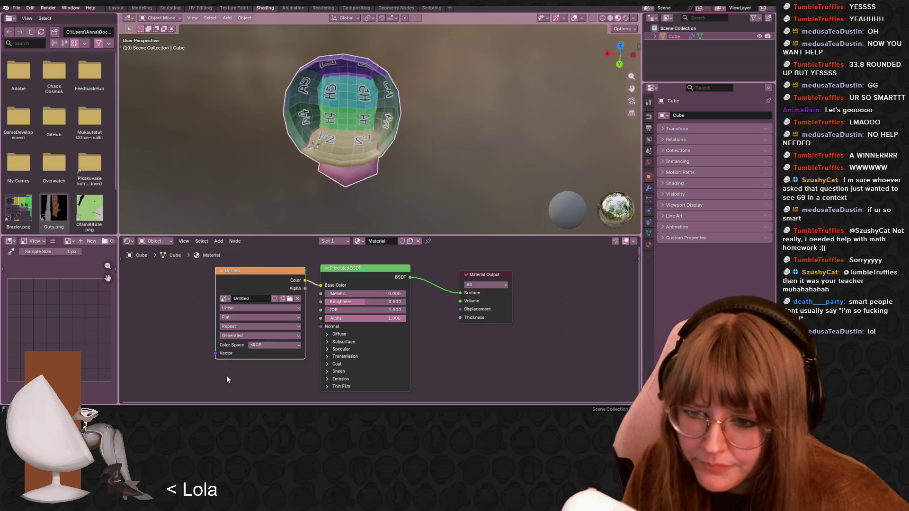
Set the texture interpolation to Closest
mouse_move(360, 208)
middle_mouse_down()
mouse_move(370, 184)
mouse_move(327, 156)
middle_mouse_up()
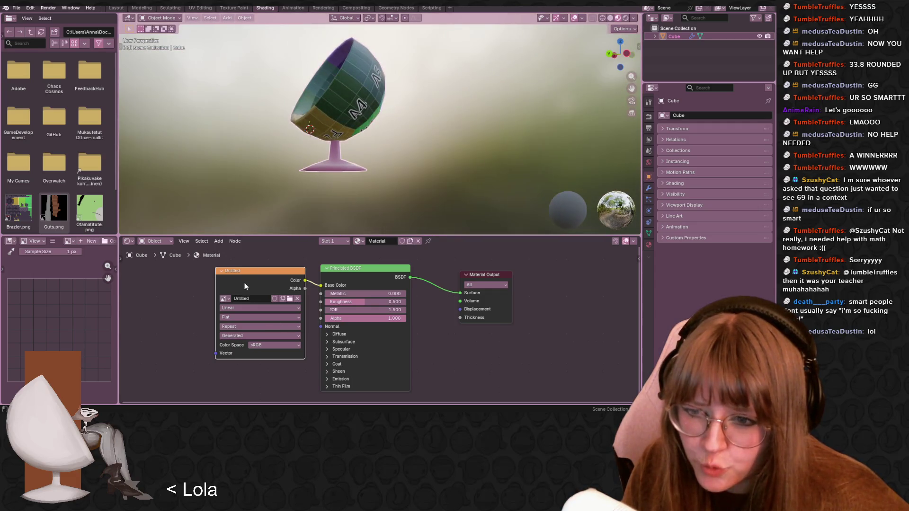
scroll(365, 168, "up", 5)
left_click(241, 308)
left_click(242, 335)
Switch to the UV Editing workspace and view the whole chair
mouse_move(369, 142)
middle_mouse_down()
mouse_move(412, 134)
mouse_move(475, 150)
middle_mouse_up()
scroll(475, 150, "up", 2)
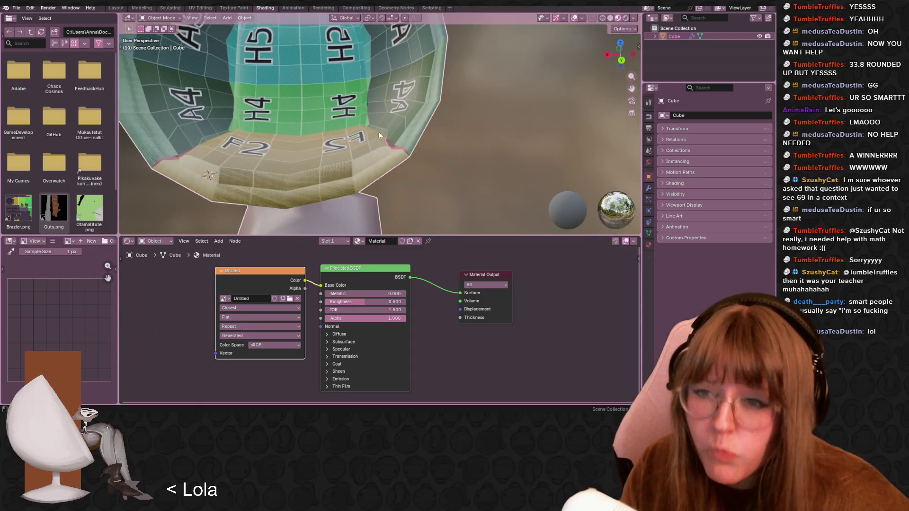
left_click(200, 8)
mouse_move(521, 142)
middle_mouse_down()
mouse_move(540, 175)
mouse_move(581, 188)
mouse_move(457, 196)
middle_mouse_up()
scroll(541, 175, "down", 3)
Select the entire chair mesh and Unwrap it
key("a")
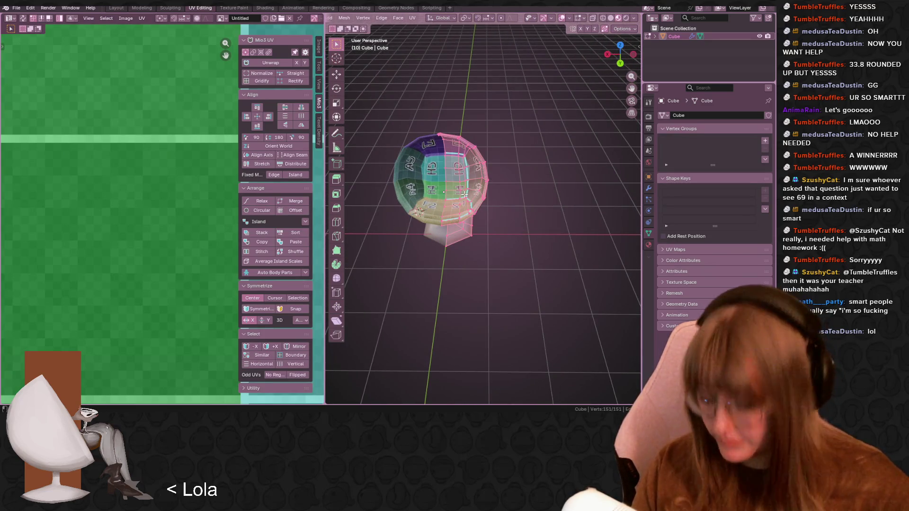
key("u")
left_click(456, 196)
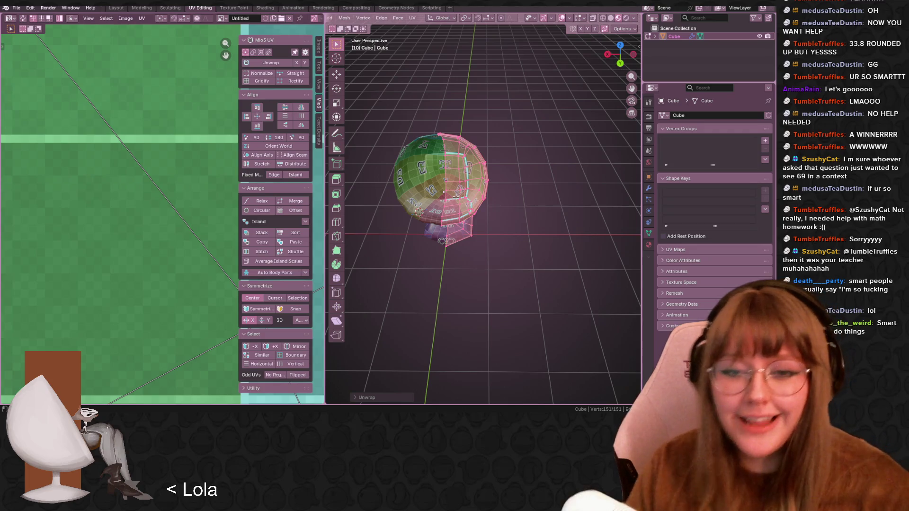
Inspect the gridded seat faces and select an edge on the seat rim
scroll(530, 202, "up", 8)
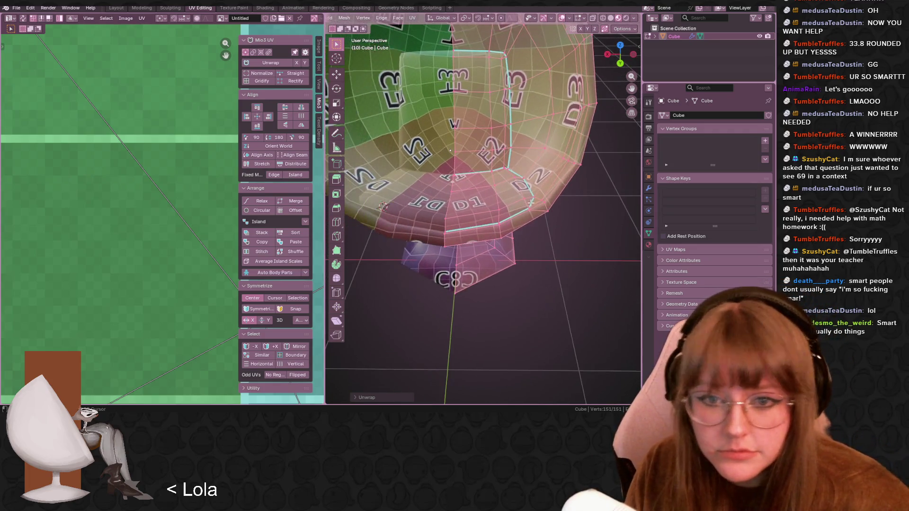
scroll(530, 203, "up", 4)
scroll(540, 200, "up", 3)
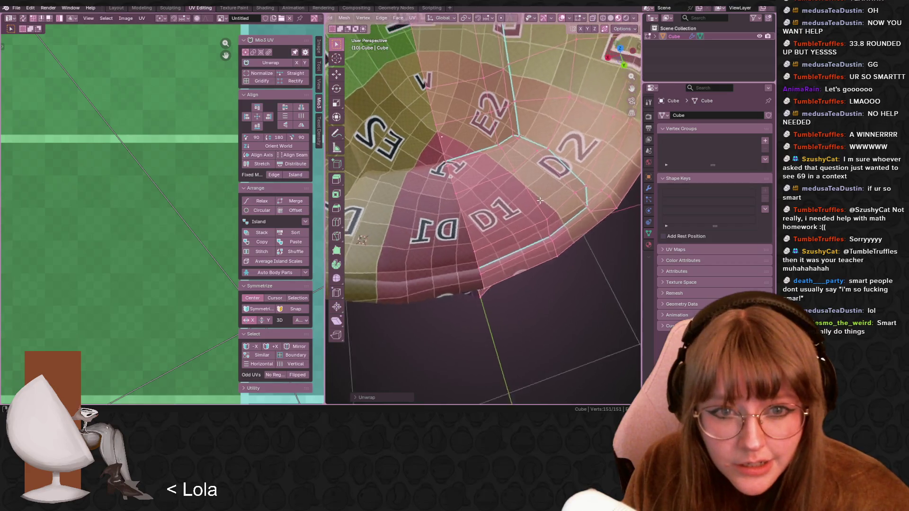
middle_click_drag(540, 201, 549, 196)
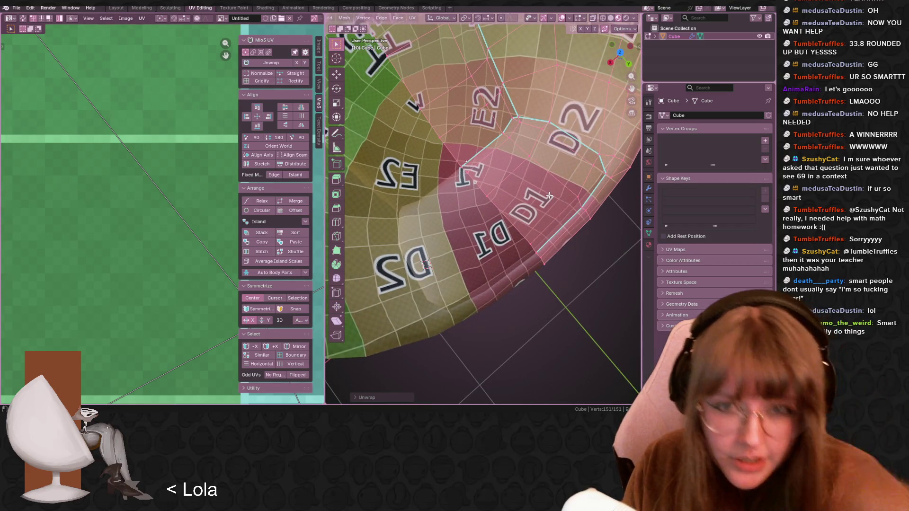
scroll(549, 195, "down", 5)
middle_click_drag(549, 195, 519, 188)
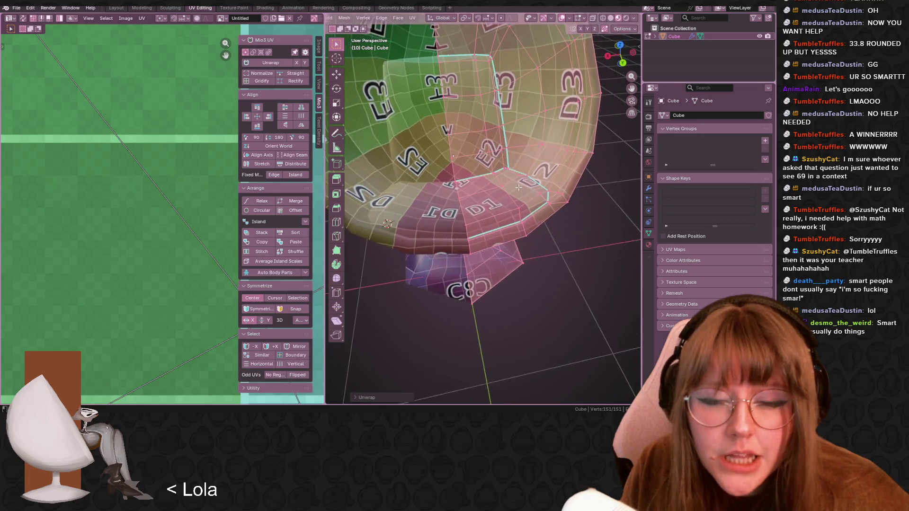
scroll(515, 185, "up", 3)
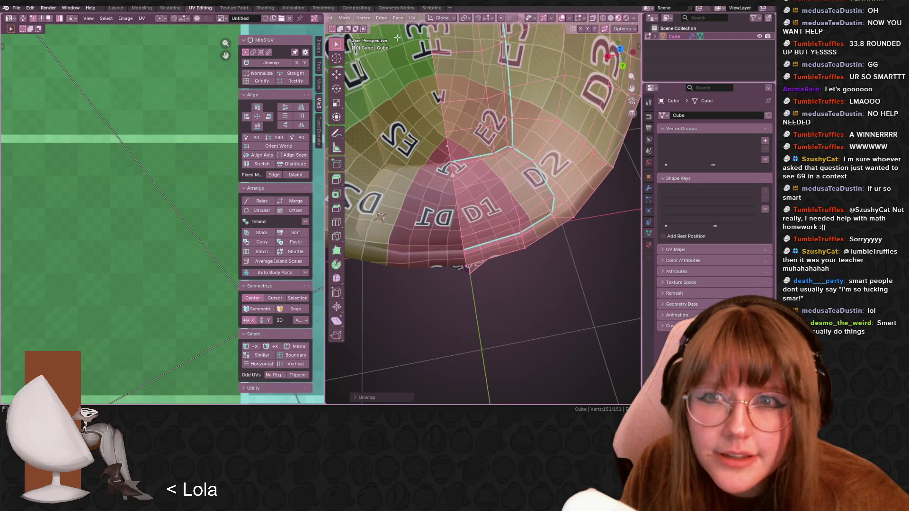
scroll(379, 18, "up", 3)
middle_click_drag(433, 55, 469, 199)
left_click(471, 219)
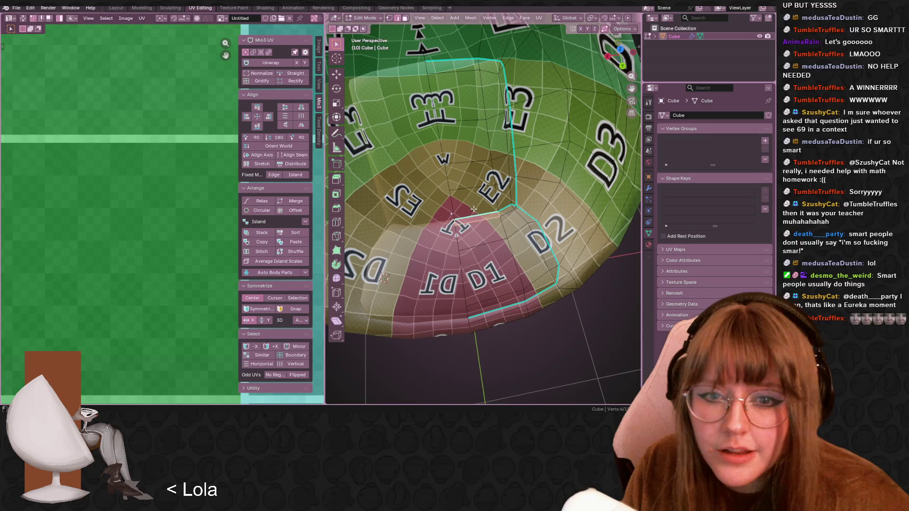
Mark the selected seat-rim edges as a UV seam
left_click(495, 207, "shift")
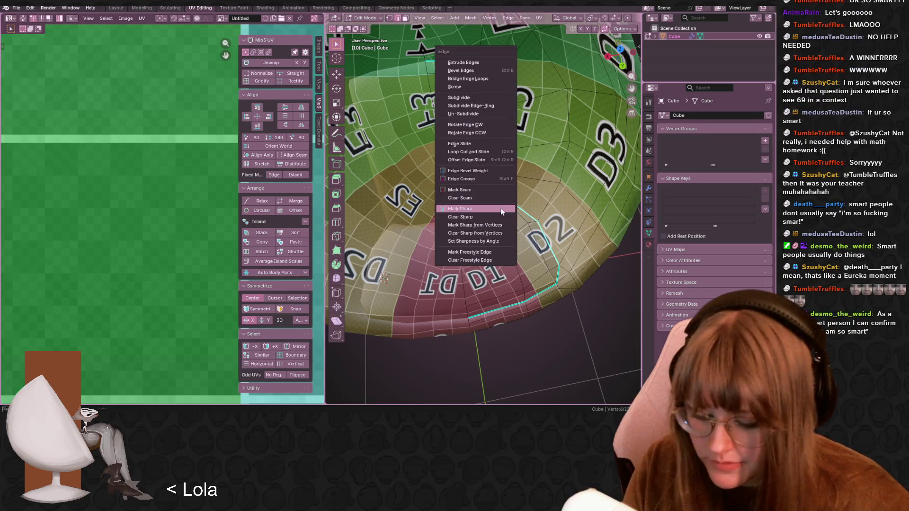
key("s")
key("Escape")
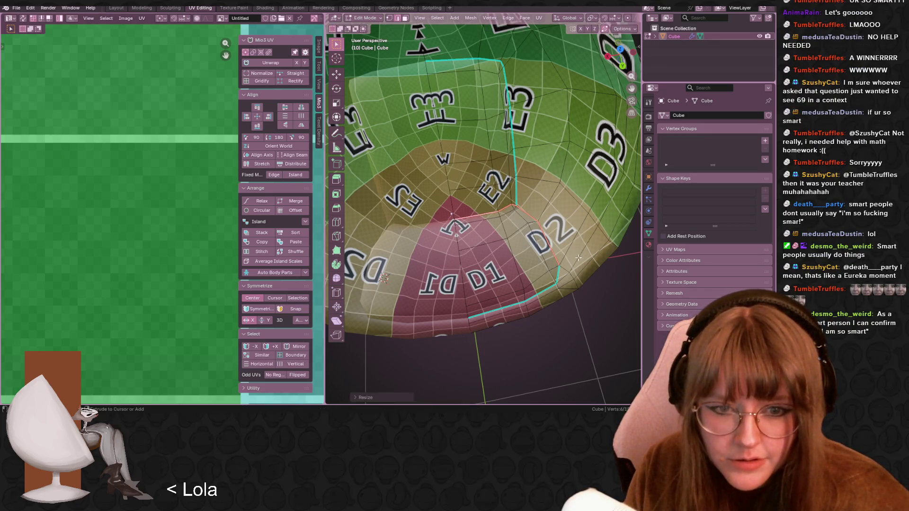
left_click(574, 372)
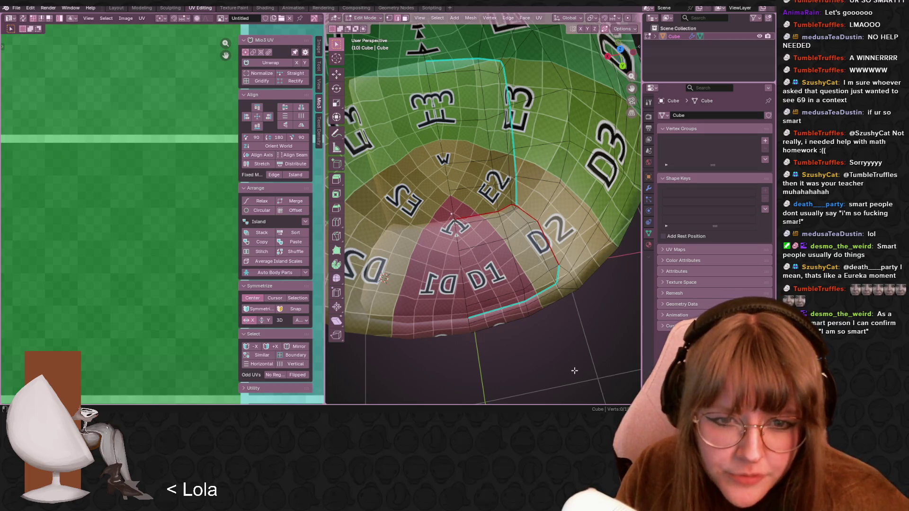
middle_click_drag(574, 372, 572, 362)
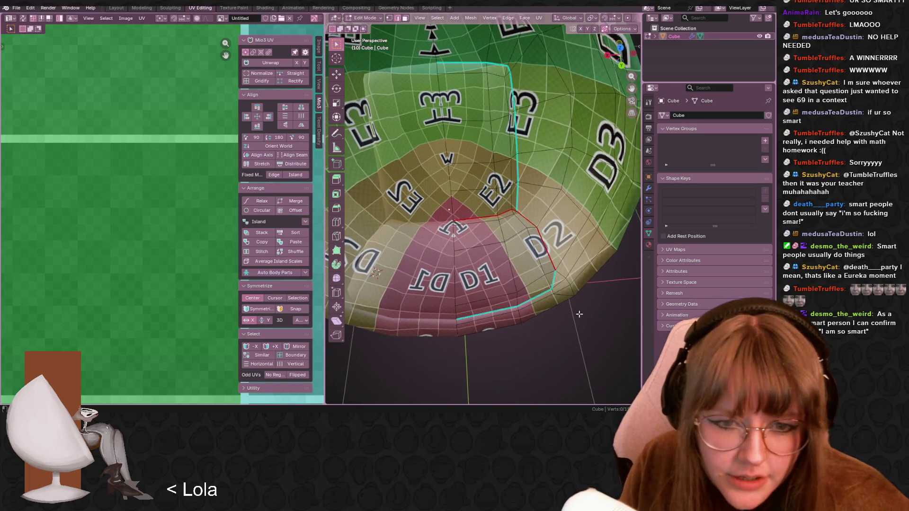
Mark the next two bottom edges of the seat rim as sharp
left_click(553, 280)
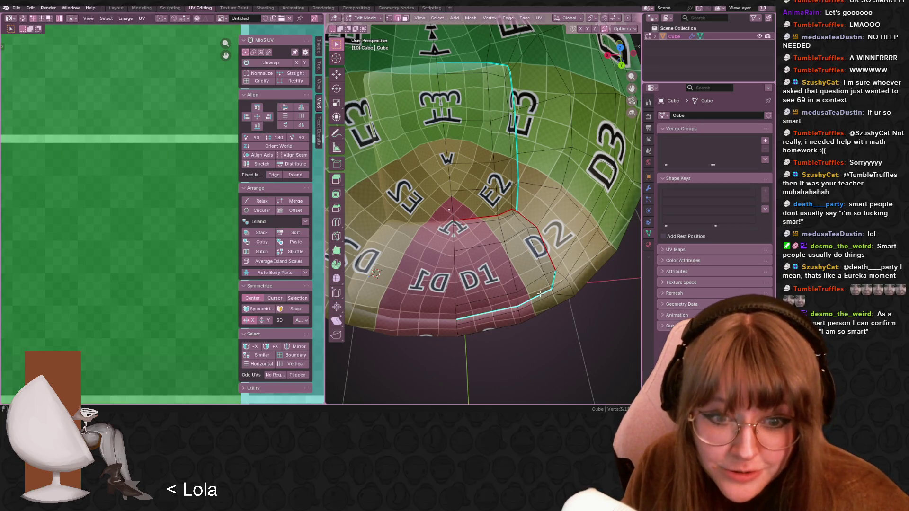
left_click(553, 281, "shift")
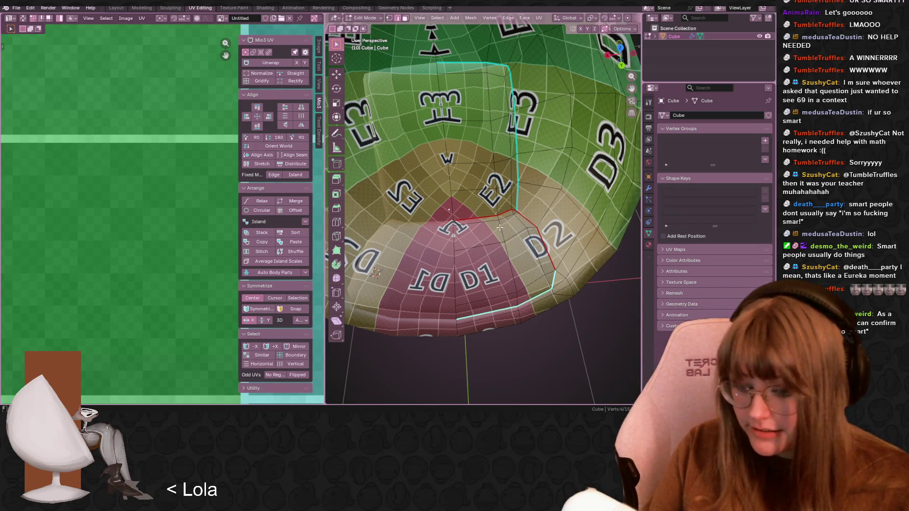
key("ctrl+e")
left_click(471, 214)
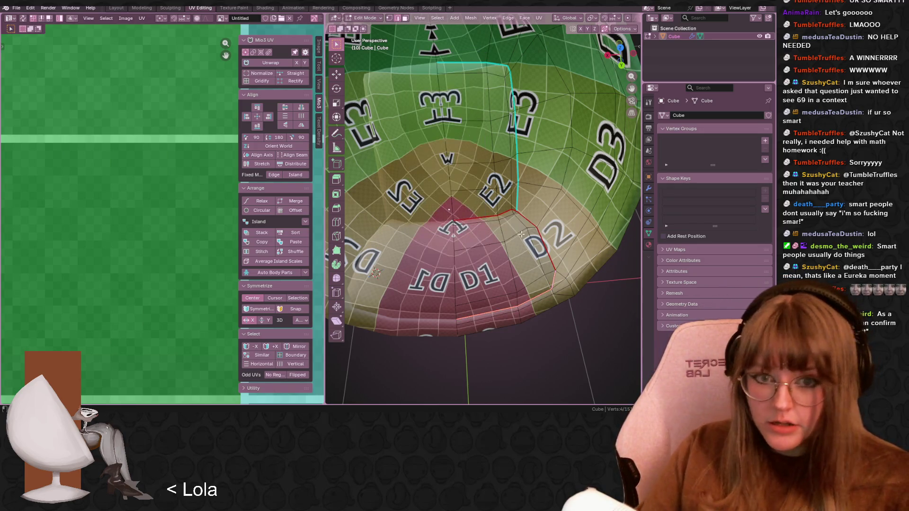
Trim an edge path to the seat panel outline and mark it as a seam
left_click(521, 195, "alt")
mouse_move(538, 176)
middle_mouse_down()
mouse_move(532, 182)
mouse_move(526, 161)
mouse_move(509, 206)
mouse_move(546, 247)
mouse_move(542, 216)
mouse_move(509, 218)
middle_mouse_up()
left_click(542, 215, "shift")
left_click(542, 213, "shift")
left_click(509, 218, "shift")
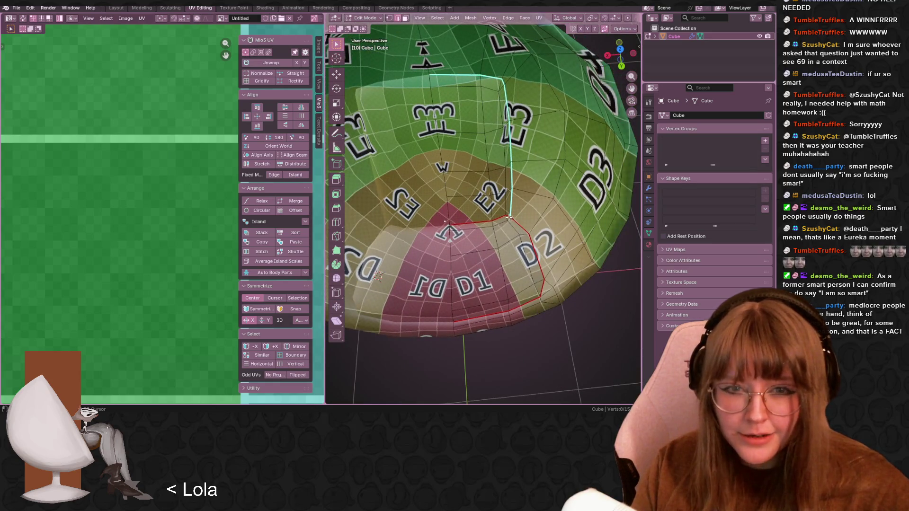
key("ctrl+e")
left_click(535, 198)
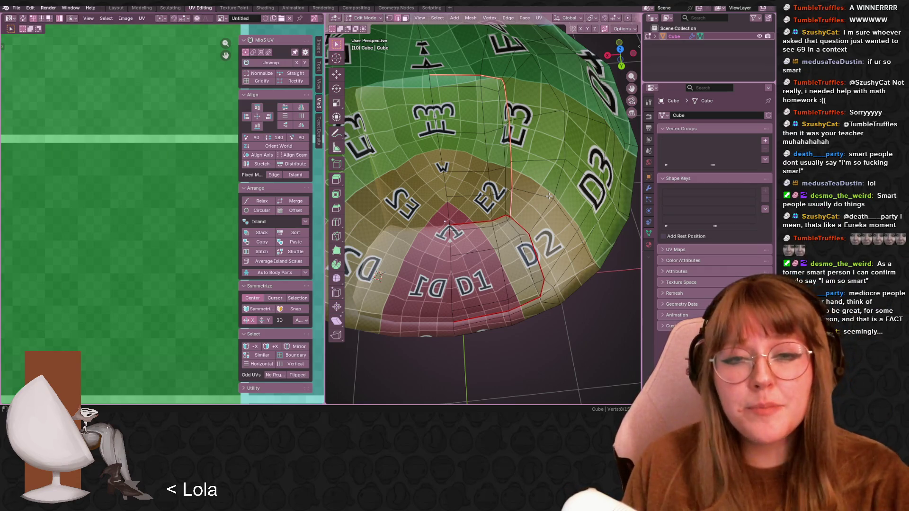
Check the bowl's inner seams, then re-unwrap the whole mesh along them
middle_click_drag(606, 215, 520, 293)
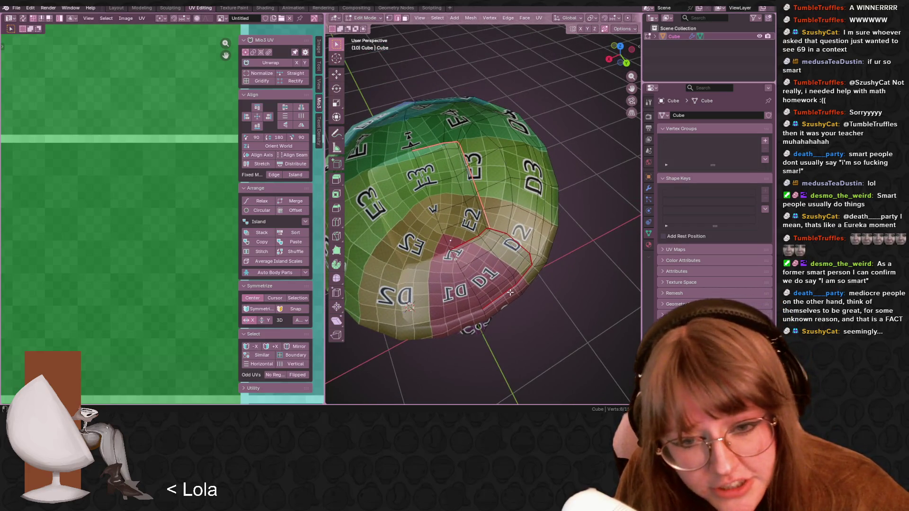
middle_click_drag(564, 268, 540, 232)
middle_click_drag(512, 132, 496, 103)
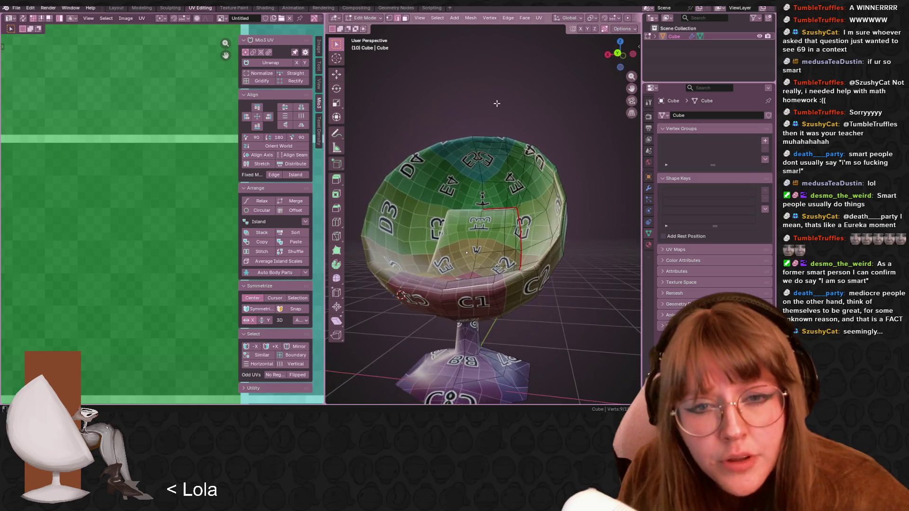
scroll(499, 142, "up", 5)
mouse_move(498, 142)
middle_mouse_down()
mouse_move(492, 316)
mouse_move(519, 243)
mouse_move(546, 254)
mouse_move(497, 261)
mouse_move(475, 221)
mouse_move(342, 207)
mouse_move(500, 291)
middle_mouse_up()
key("a")
key("u")
left_click(496, 260)
Select edges along the chair's base rim
mouse_move(472, 321)
middle_mouse_down()
mouse_move(523, 283)
mouse_move(460, 251)
mouse_move(460, 223)
mouse_move(544, 232)
mouse_move(554, 243)
mouse_move(486, 241)
middle_mouse_up()
left_click(466, 213)
left_click(501, 229, "shift")
scroll(515, 246, "down", 3)
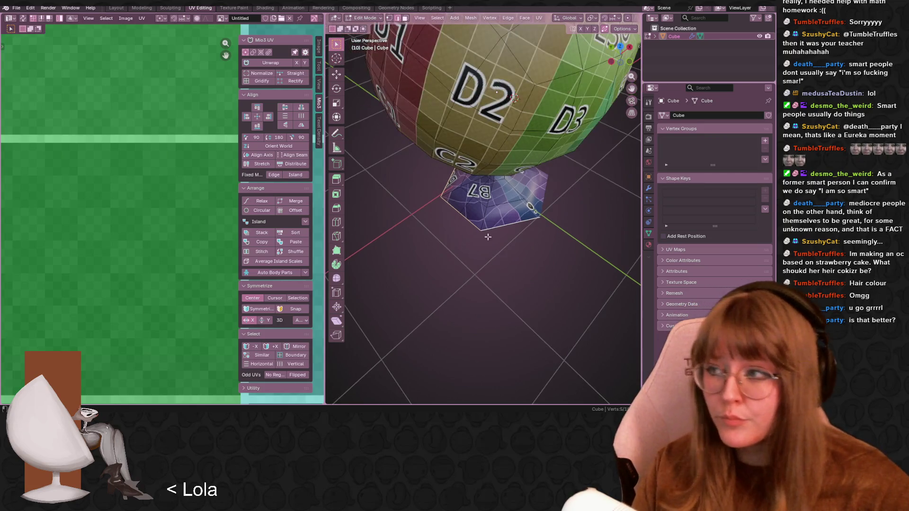
middle_click_drag(492, 200, 590, 171)
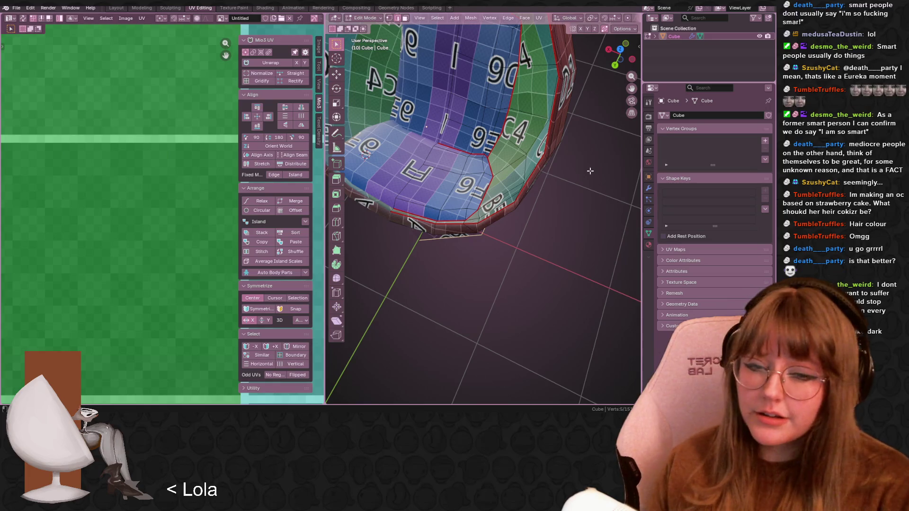
mouse_move(589, 171)
middle_mouse_down()
mouse_move(560, 260)
mouse_move(535, 189)
mouse_move(543, 240)
middle_mouse_up()
right_click(542, 241)
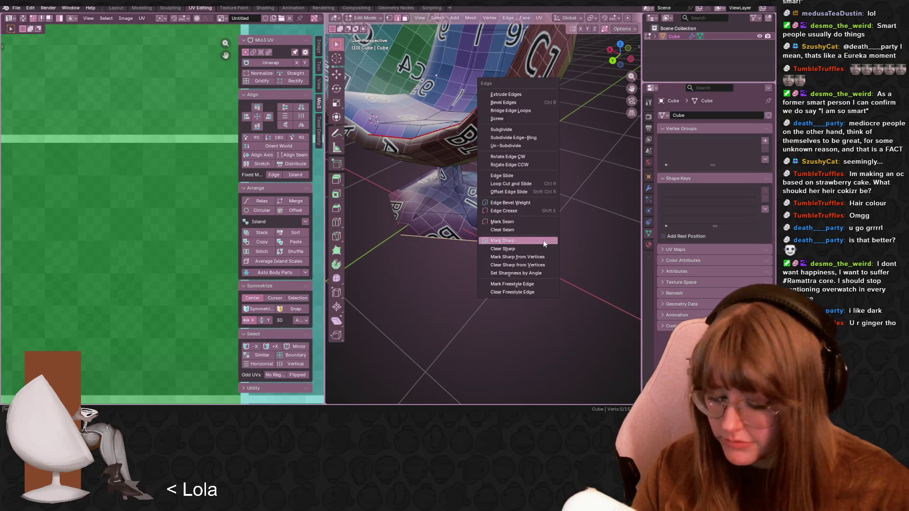
key("Escape")
Select all and unwrap the whole mesh again
key("a")
key("u")
left_click(567, 236)
Select a single edge on the stand and bring up the edge operations
mouse_move(568, 234)
middle_mouse_down()
mouse_move(552, 315)
mouse_move(519, 244)
mouse_move(500, 231)
middle_mouse_up()
left_click(506, 223)
scroll(502, 227, "down", 5)
scroll(503, 227, "up", 5)
mouse_move(559, 196)
middle_mouse_down()
mouse_move(517, 210)
mouse_move(634, 237)
middle_mouse_up()
middle_click_drag(512, 256, 463, 243)
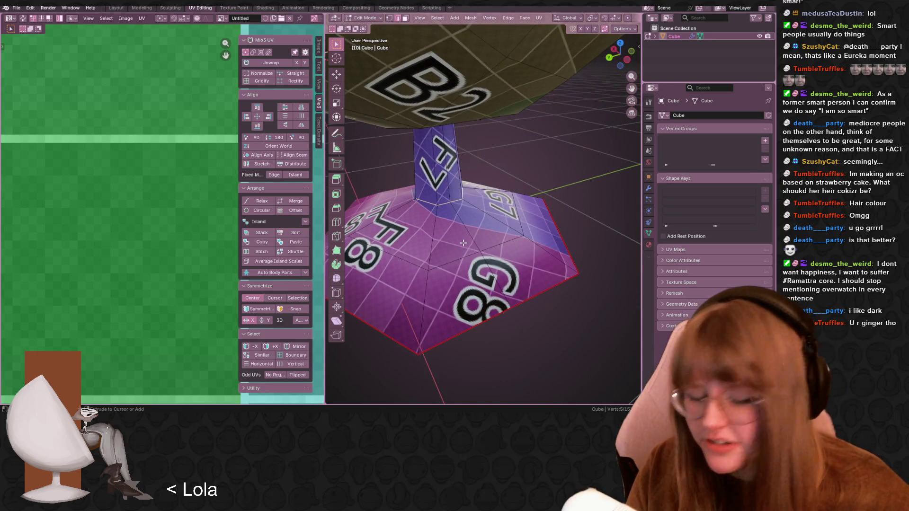
key("ctrl+e")
Inspect the stand, seat interior and D7/E7 cup faces for the new seams
middle_click_drag(539, 252, 518, 160)
mouse_move(575, 168)
middle_mouse_down()
mouse_move(544, 189)
mouse_move(502, 198)
mouse_move(448, 185)
mouse_move(493, 207)
middle_mouse_up()
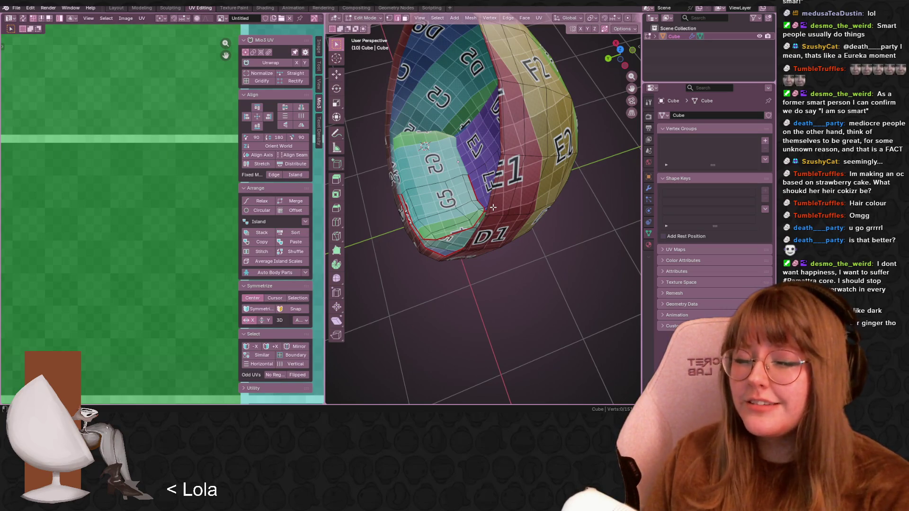
mouse_move(493, 207)
middle_mouse_down()
mouse_move(549, 170)
mouse_move(535, 182)
middle_mouse_up()
middle_click_drag(415, 149, 545, 127)
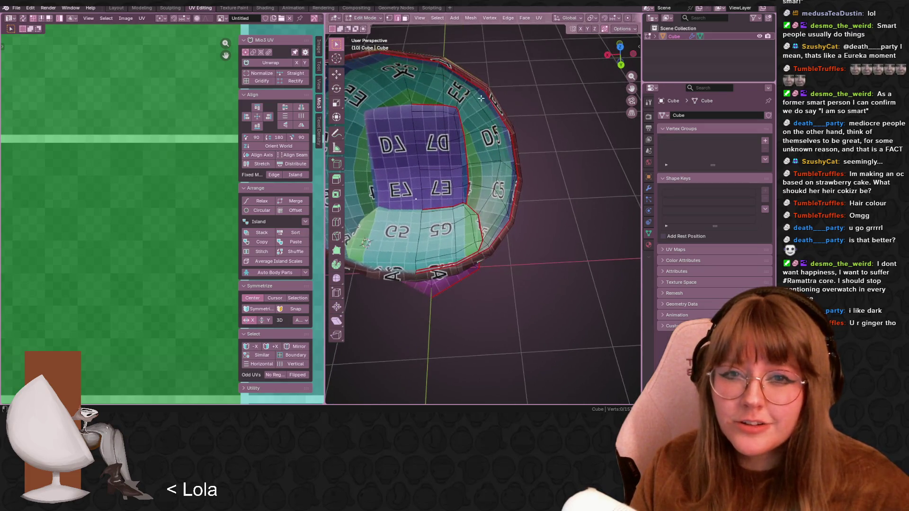
scroll(572, 123, "up", 3)
mouse_move(557, 273)
middle_mouse_down()
mouse_move(538, 224)
mouse_move(489, 217)
mouse_move(543, 298)
mouse_move(599, 257)
middle_mouse_up()
scroll(551, 255, "down", 5)
scroll(538, 224, "up", 3)
scroll(542, 298, "down", 5)
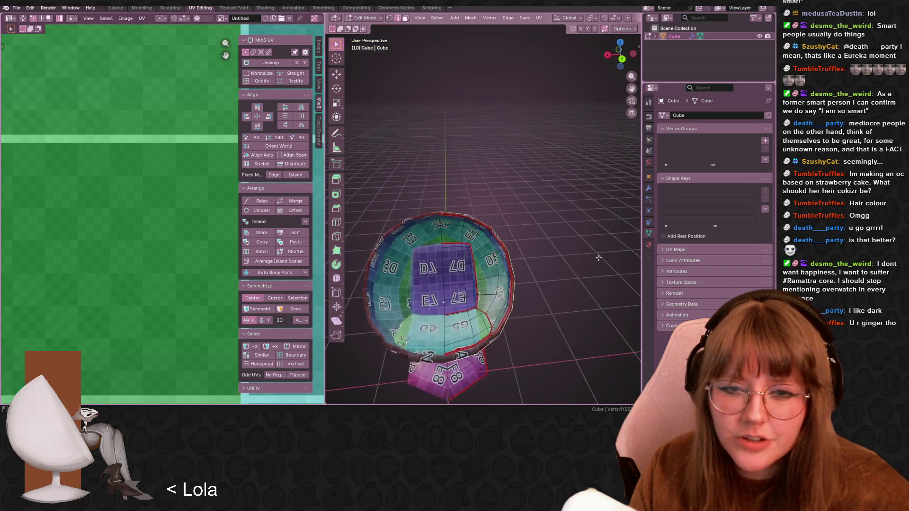
Orbit around the cup to check the seams and the E1 and E2 panels
scroll(598, 256, "up", 5)
middle_click_drag(589, 209, 607, 189)
scroll(525, 264, "down", 5)
mouse_move(526, 264)
middle_mouse_down()
mouse_move(520, 280)
mouse_move(493, 169)
mouse_move(561, 205)
mouse_move(445, 272)
middle_mouse_up()
mouse_move(467, 236)
middle_mouse_down()
mouse_move(484, 198)
mouse_move(508, 182)
mouse_move(507, 157)
mouse_move(532, 181)
mouse_move(454, 227)
mouse_move(447, 223)
middle_mouse_up()
right_click(447, 223)
key("Escape")
middle_click_drag(493, 168, 485, 173)
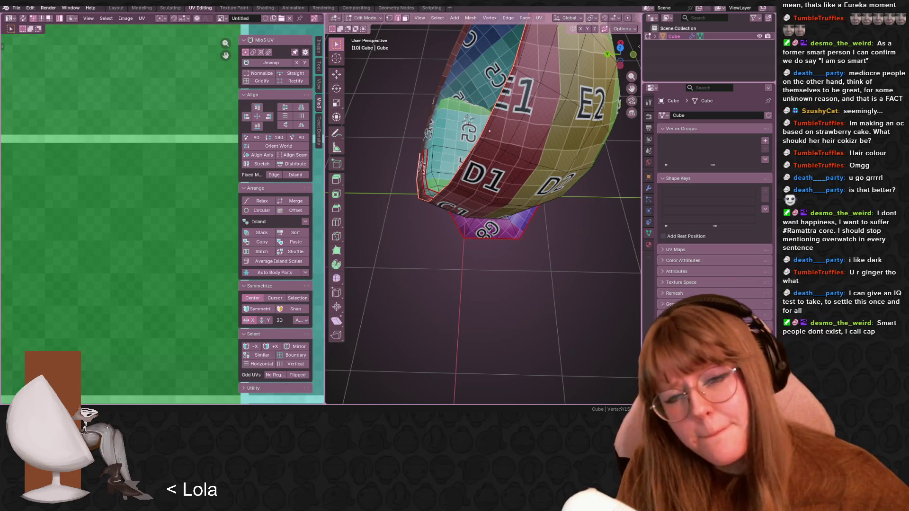
scroll(566, 195, "down", 5)
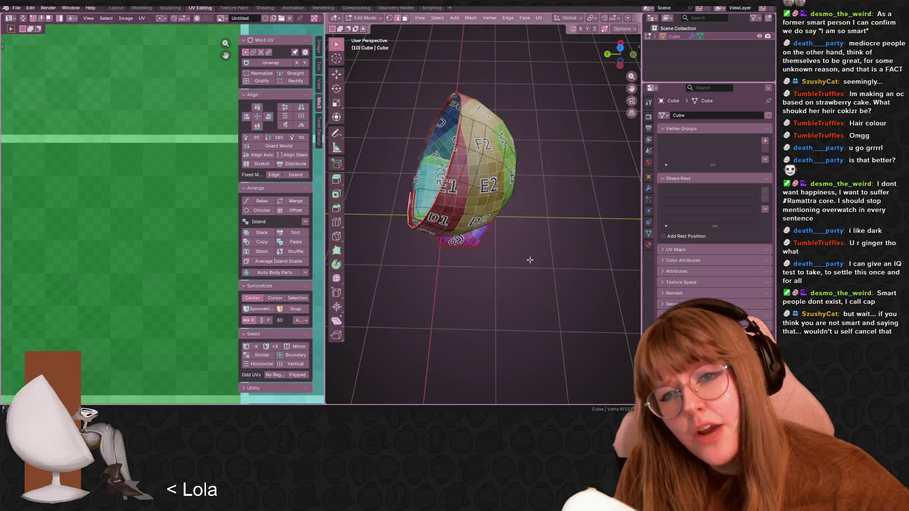
scroll(519, 230, "up", 2)
mouse_move(518, 230)
middle_mouse_down()
mouse_move(566, 248)
mouse_move(499, 214)
mouse_move(544, 189)
mouse_move(498, 153)
mouse_move(459, 167)
mouse_move(476, 221)
mouse_move(511, 243)
mouse_move(566, 217)
mouse_move(585, 231)
mouse_move(502, 248)
mouse_move(527, 231)
mouse_move(558, 234)
mouse_move(570, 213)
mouse_move(589, 221)
mouse_move(521, 231)
mouse_move(510, 216)
mouse_move(507, 270)
mouse_move(521, 245)
mouse_move(513, 259)
mouse_move(534, 279)
mouse_move(546, 245)
mouse_move(531, 198)
mouse_move(367, 195)
mouse_move(588, 206)
mouse_move(560, 206)
mouse_move(574, 204)
mouse_move(538, 182)
mouse_move(556, 212)
mouse_move(495, 239)
mouse_move(470, 191)
middle_mouse_up()
Switch from Edit Mode to Object Mode and zoom on the chair
key("Tab")
scroll(501, 249, "up", 5)
scroll(505, 269, "down", 5)
scroll(527, 294, "up", 5)
scroll(555, 210, "up", 5)
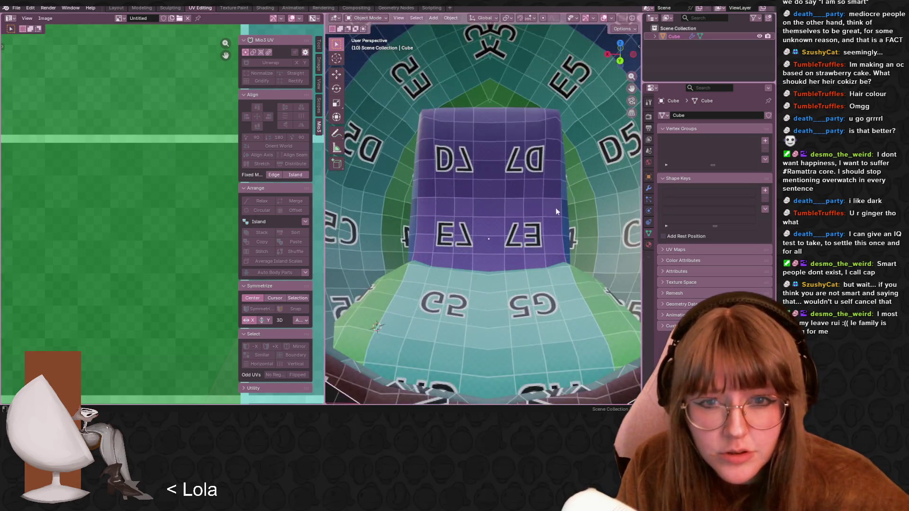
scroll(552, 187, "down", 5)
mouse_move(552, 186)
middle_mouse_down()
mouse_move(574, 230)
mouse_move(525, 203)
mouse_move(469, 199)
mouse_move(425, 221)
mouse_move(464, 218)
mouse_move(552, 175)
mouse_move(555, 160)
mouse_move(626, 198)
mouse_move(602, 240)
mouse_move(518, 229)
mouse_move(537, 244)
mouse_move(497, 189)
middle_mouse_up()
scroll(497, 189, "down", 5)
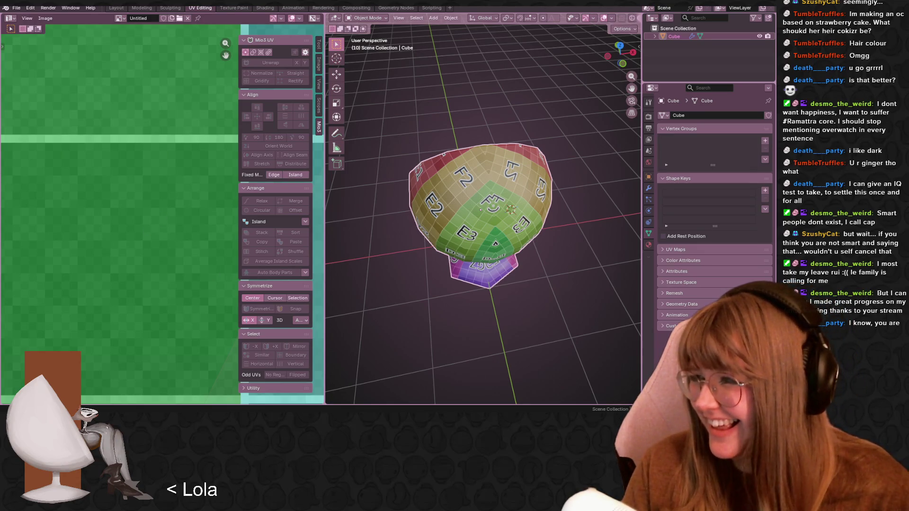
mouse_move(432, 212)
middle_mouse_down()
mouse_move(560, 180)
mouse_move(589, 205)
middle_mouse_up()
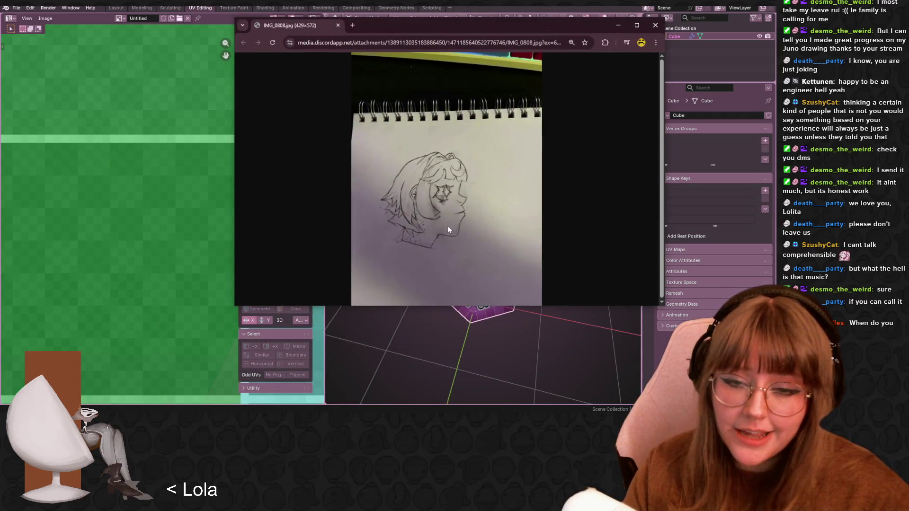
Zoom into the IMG_0808.jpg pencil sketch, then close its window
scroll(477, 238, "up", 2, "ctrl")
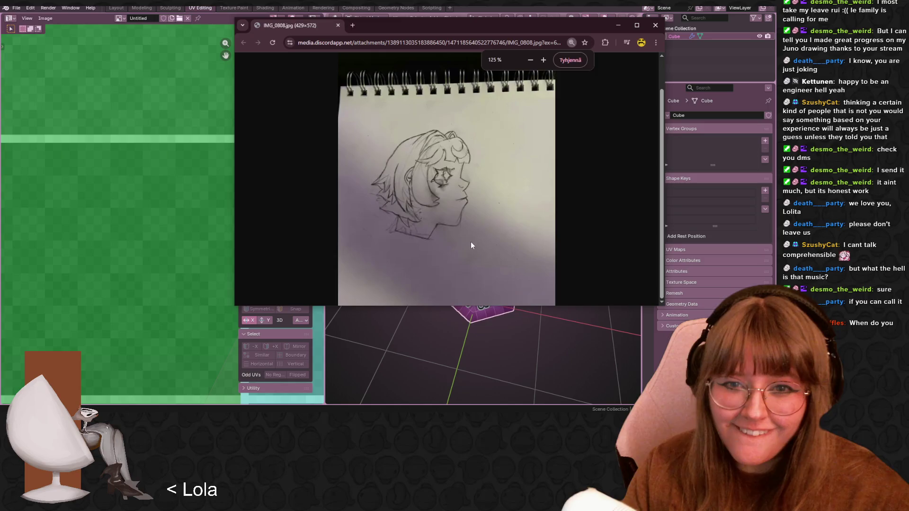
scroll(473, 225, "up", 3, "ctrl")
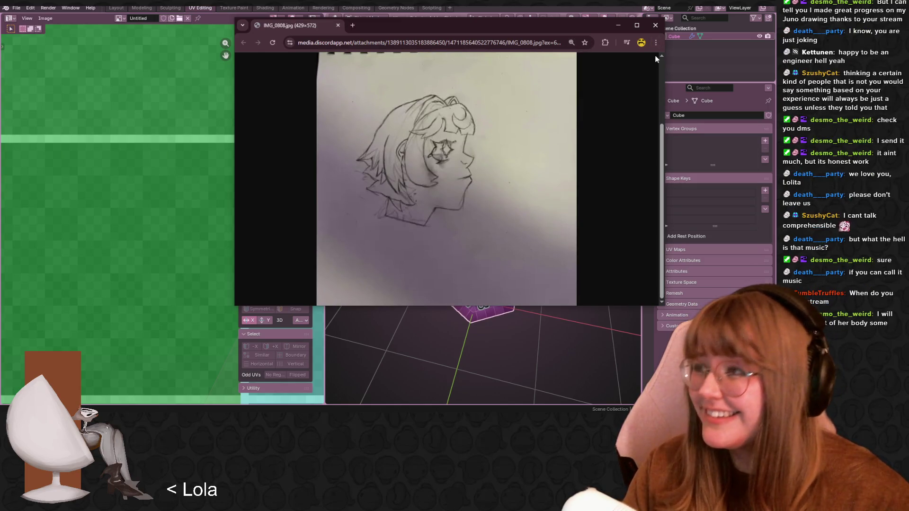
left_click(655, 25)
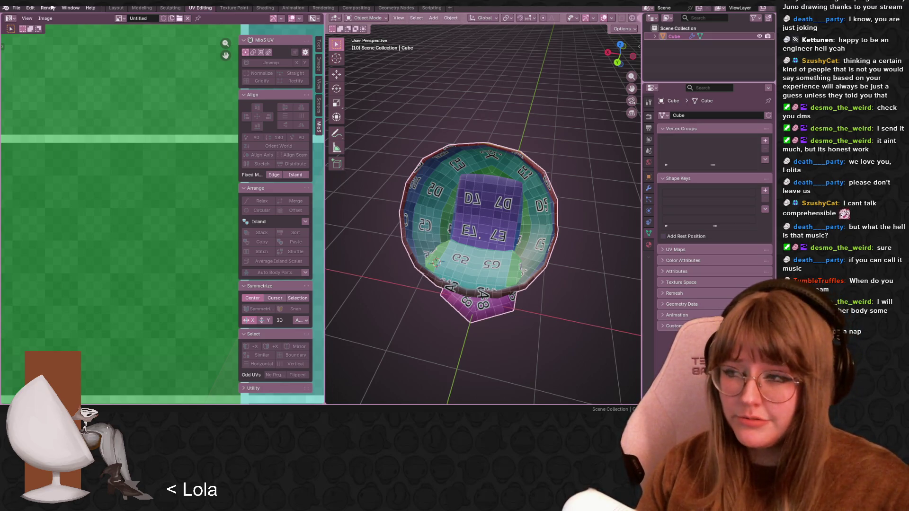
Enter Edit Mode on the chair and select all UV islands
scroll(160, 177, "down", 5)
scroll(449, 279, "down", 3)
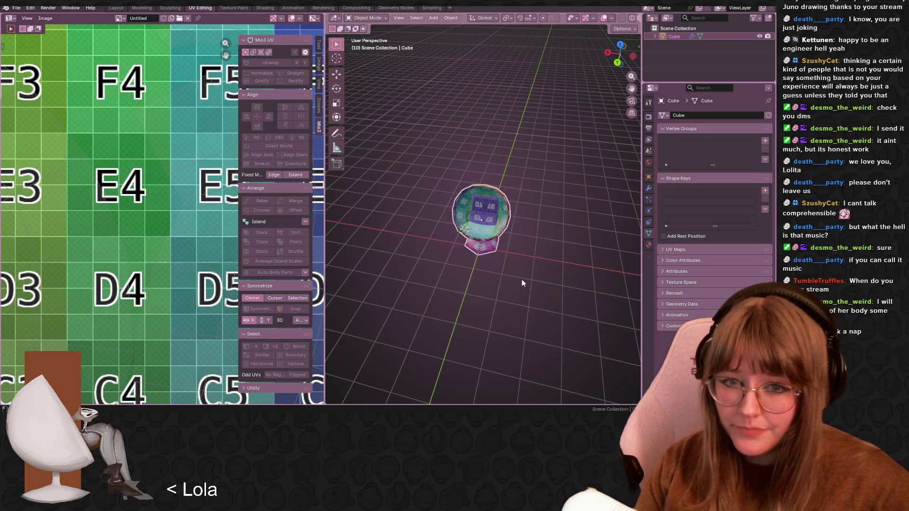
middle_click_drag(522, 280, 538, 280)
key("Tab")
middle_click_drag(486, 197, 529, 207)
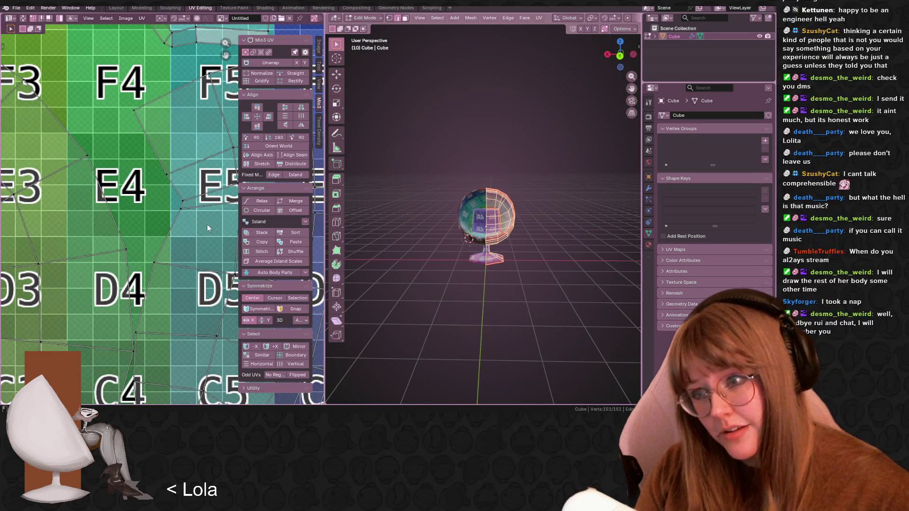
scroll(199, 219, "down", 5)
key("a")
Centre the lettered grid in the UV Editor and scale the islands down toward 0.48
middle_click_drag(175, 192, 152, 155)
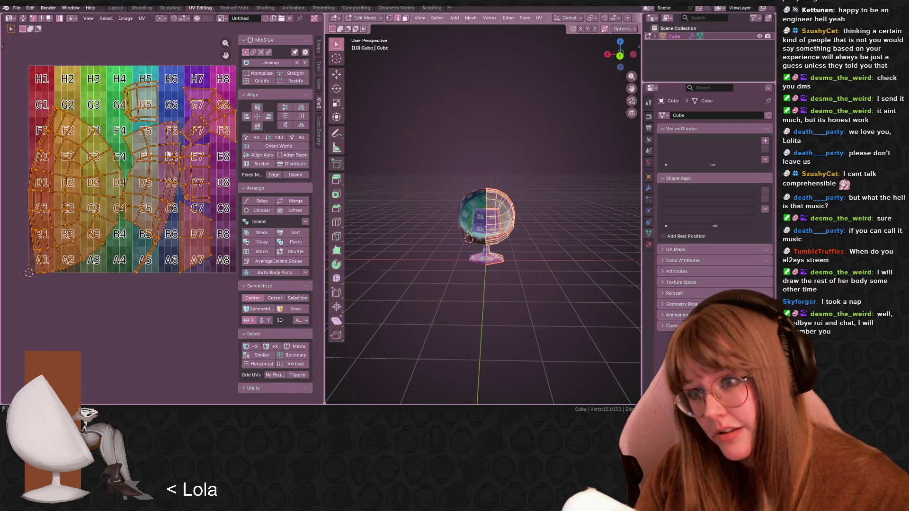
scroll(174, 152, "up", 2)
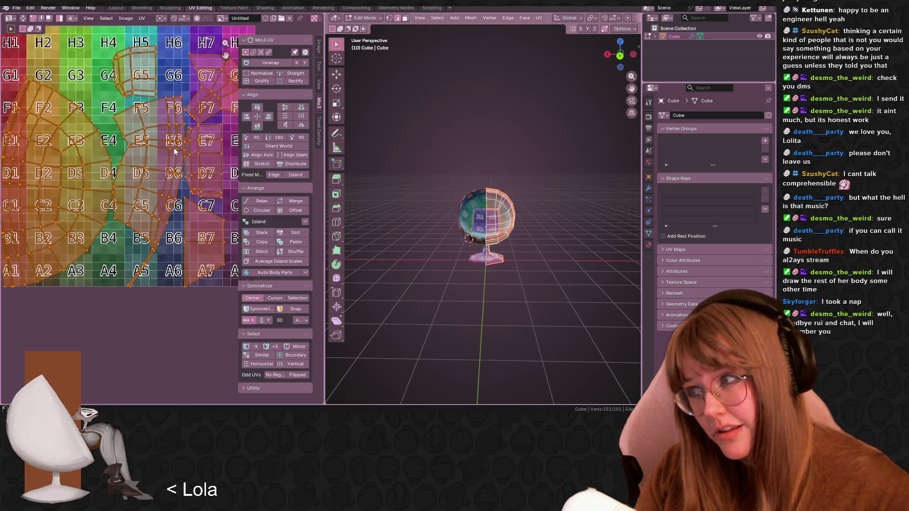
scroll(174, 152, "down", 4)
scroll(157, 189, "up", 1)
middle_click_drag(157, 189, 161, 209)
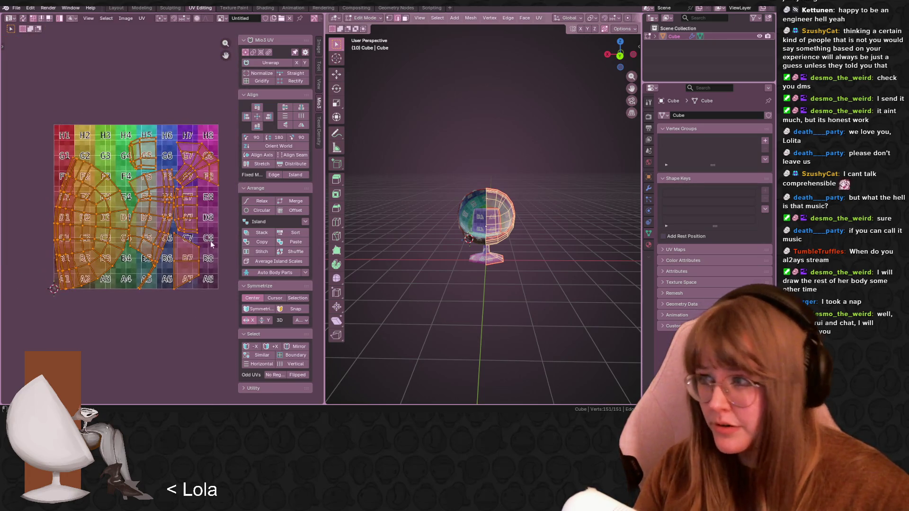
scroll(491, 254, "up", 6)
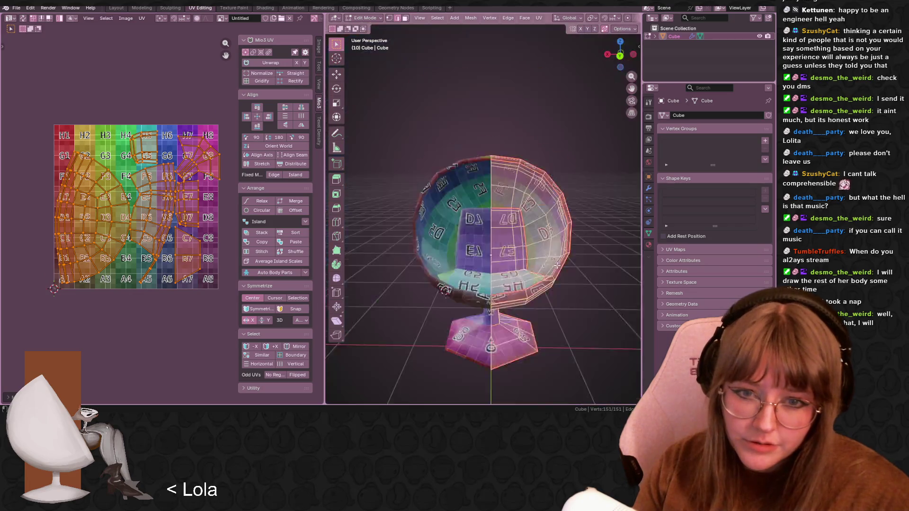
scroll(330, 219, "down", 2)
scroll(330, 219, "up", 5)
key("s")
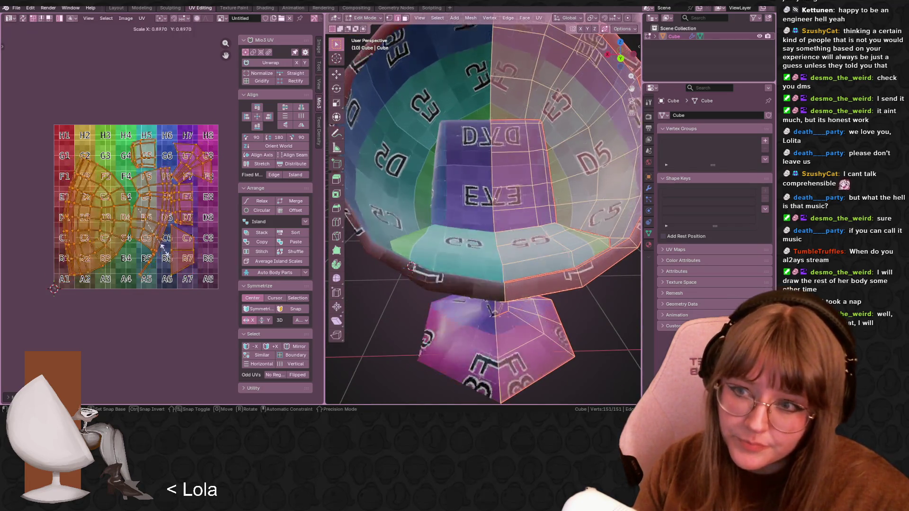
Confirm the islands at 0.343 scale and move them onto the top-left H1, G1 and G2 cells
left_click(144, 221)
scroll(483, 208, "up", 2)
scroll(157, 230, "up", 3)
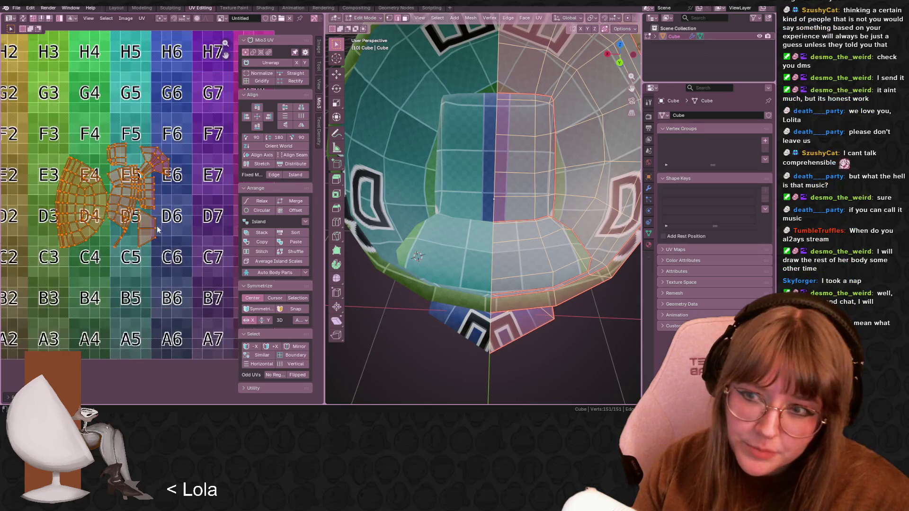
middle_click_drag(158, 230, 247, 334)
key("g")
left_click(158, 229)
Bring the G1, G2 and H1 islands into view in the UV editor
scroll(463, 224, "up", 3)
mouse_move(463, 225)
middle_mouse_down()
mouse_move(554, 237)
mouse_move(431, 139)
middle_mouse_up()
scroll(555, 238, "up", 3)
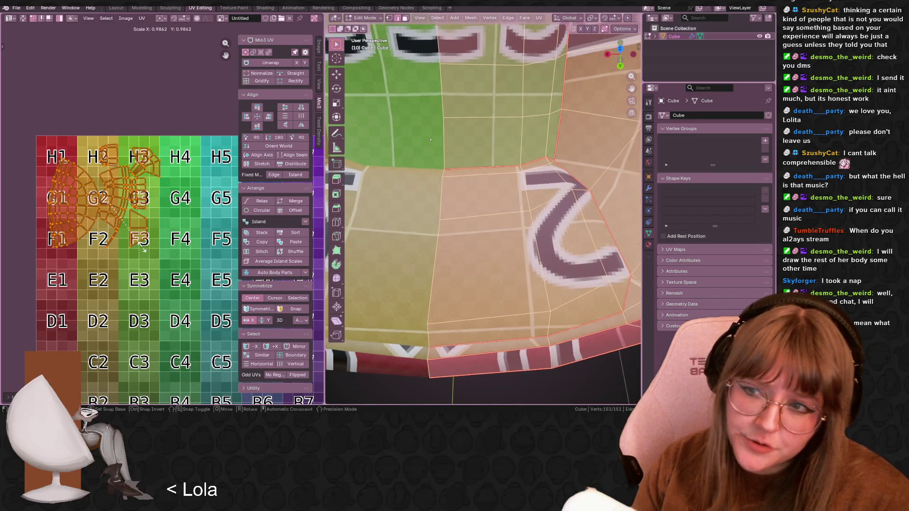
scroll(94, 147, "up", 3)
middle_click_drag(94, 147, 234, 229)
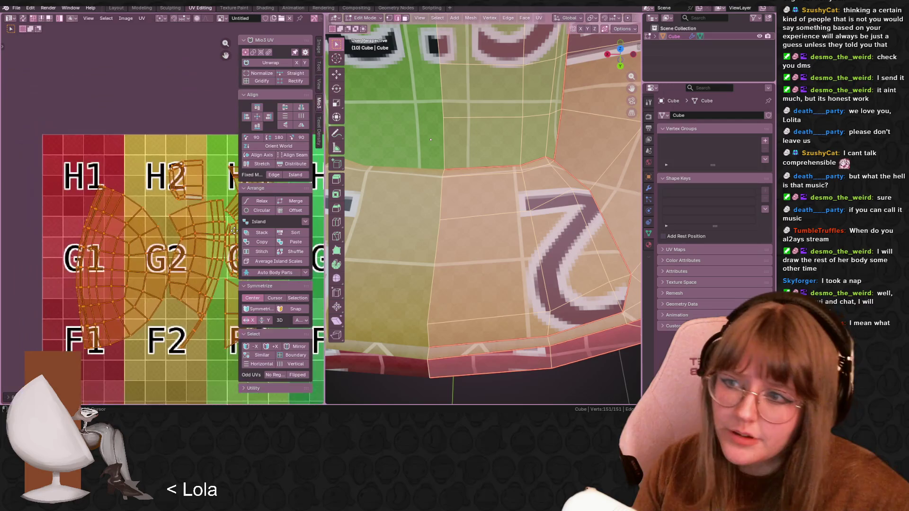
scroll(103, 155, "up", 2)
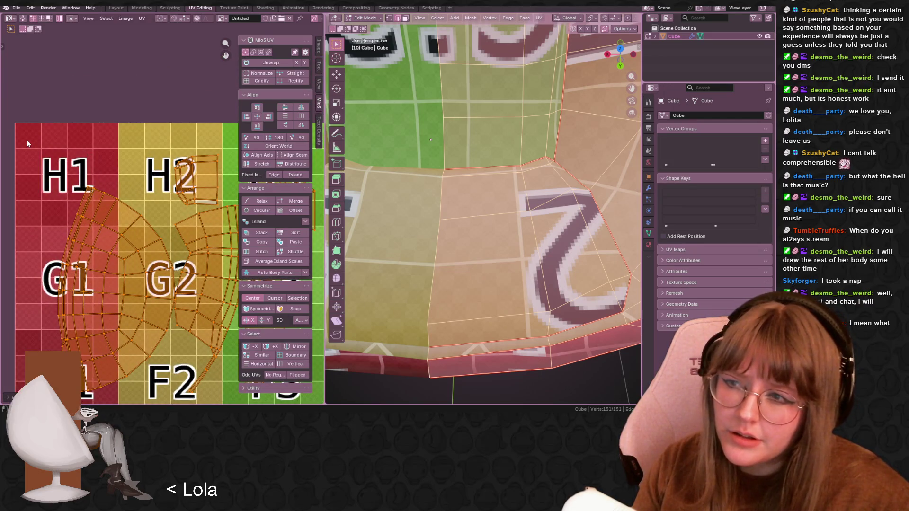
scroll(27, 132, "up", 3)
middle_click_drag(26, 133, 216, 209)
Frame the H1 to H4 row and start scaling the islands down again to about 0.72
scroll(160, 214, "down", 4)
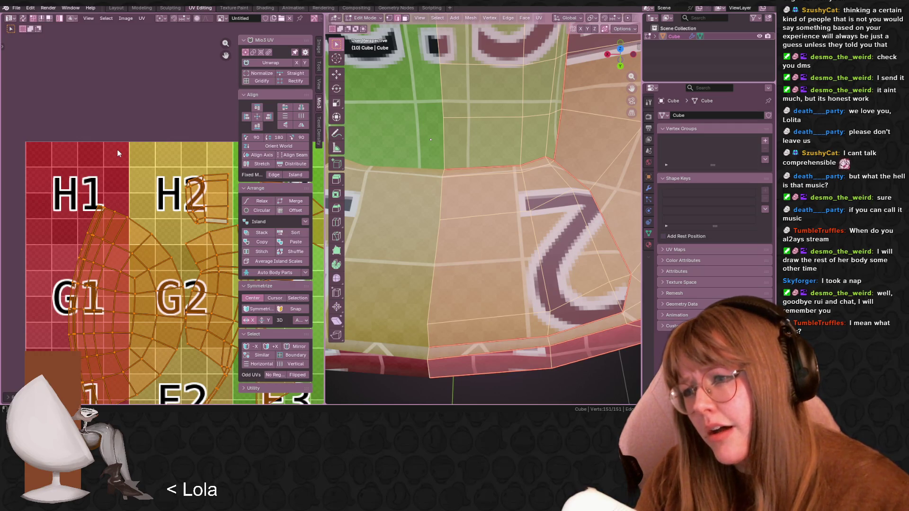
scroll(117, 149, "down", 3)
scroll(118, 149, "up", 4)
scroll(56, 163, "up", 3)
scroll(79, 164, "left", 5)
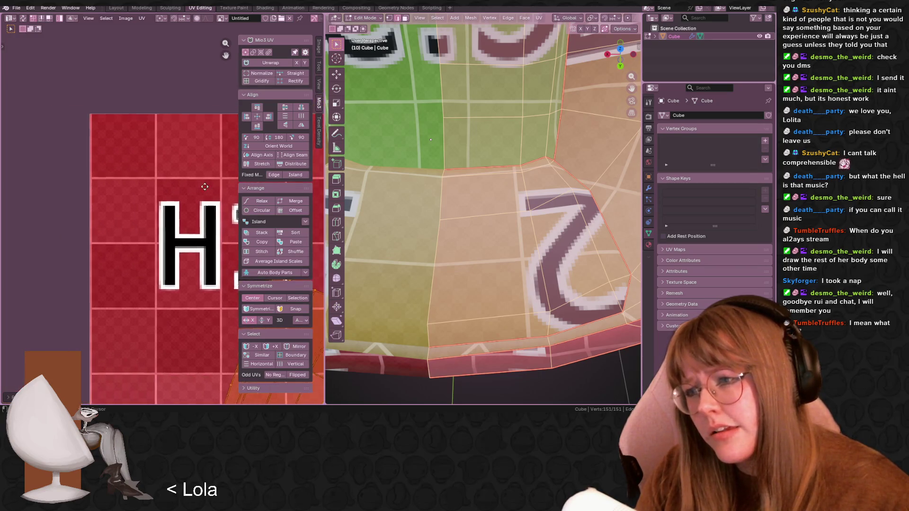
mouse_move(174, 163)
middle_mouse_down()
mouse_move(88, 154)
mouse_move(52, 123)
mouse_move(109, 144)
middle_mouse_up()
scroll(111, 146, "down", 6)
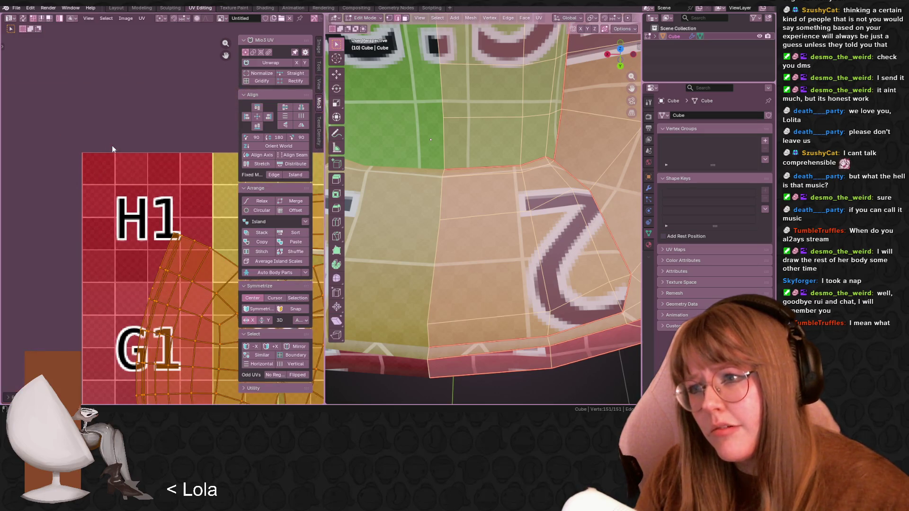
middle_click_drag(186, 232, 114, 177)
scroll(114, 177, "down", 3)
key("s")
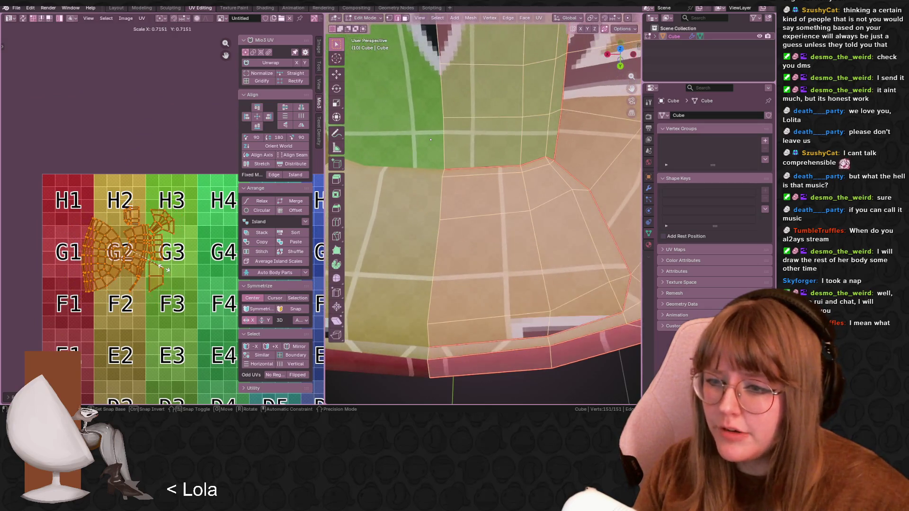
Cancel the extra shrink and move the selected islands onto the yellow H2 cell
key("Escape")
mouse_move(426, 213)
middle_mouse_down()
mouse_move(470, 259)
mouse_move(457, 175)
mouse_move(561, 205)
mouse_move(502, 192)
middle_mouse_up()
scroll(470, 259, "down", 5)
scroll(561, 205, "up", 4)
scroll(535, 199, "down", 4)
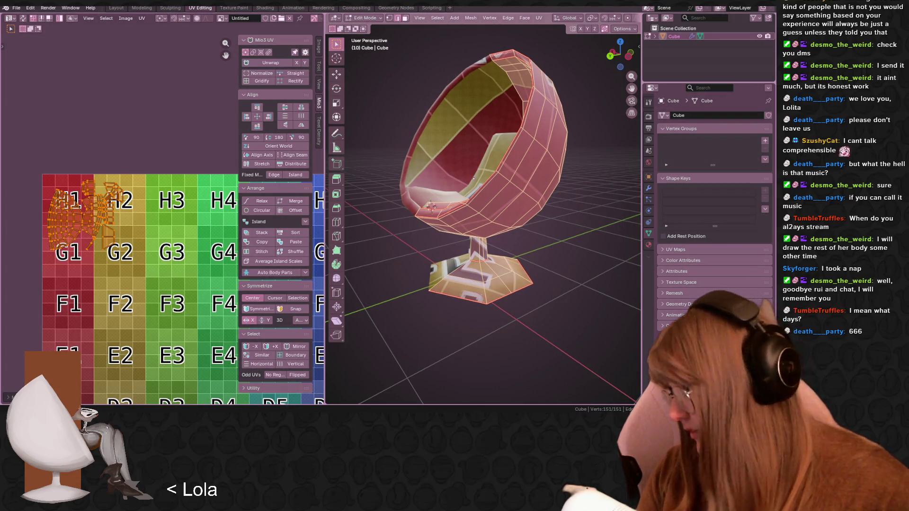
scroll(111, 232, "up", 2)
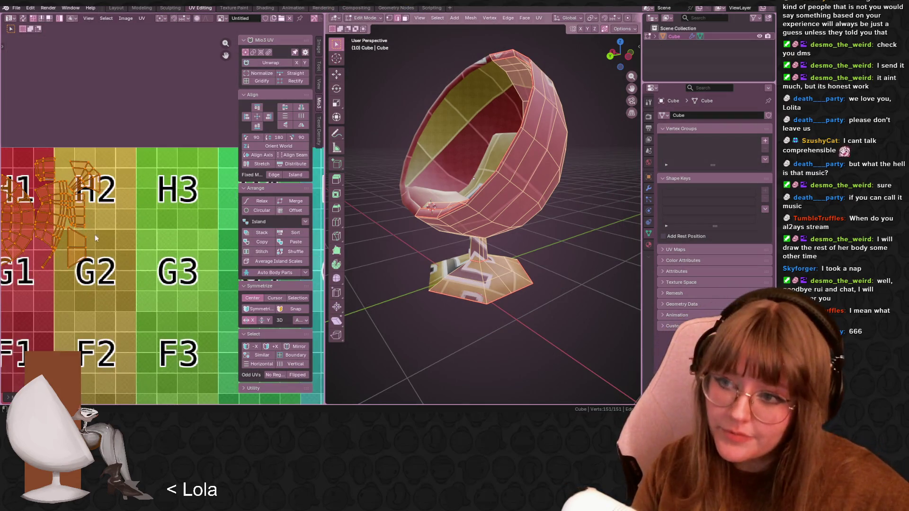
middle_click_drag(111, 232, 246, 274)
key("g")
left_click(175, 260)
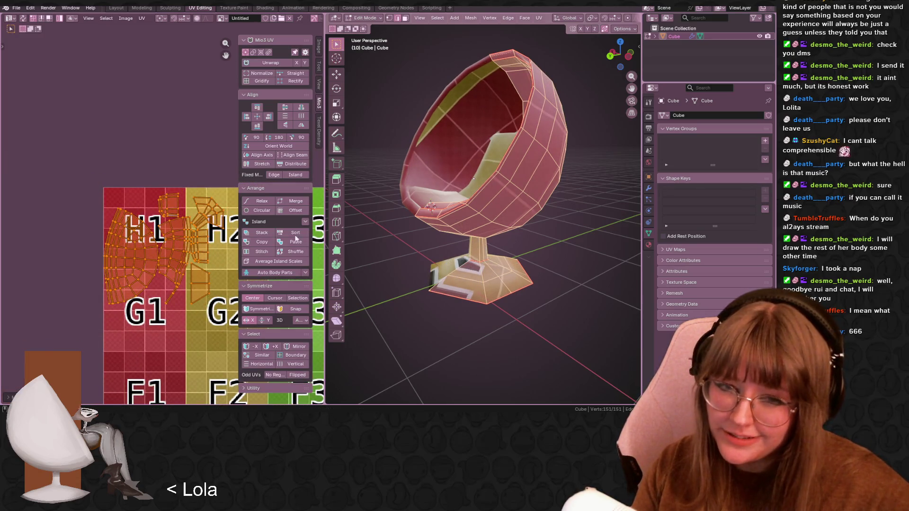
Select only the leftmost UV island on H1 and check the chair's red and yellow squares
scroll(519, 225, "up", 5)
scroll(519, 225, "up", 2)
middle_click_drag(519, 225, 449, 203)
left_click(122, 246)
middle_click_drag(123, 246, 100, 215)
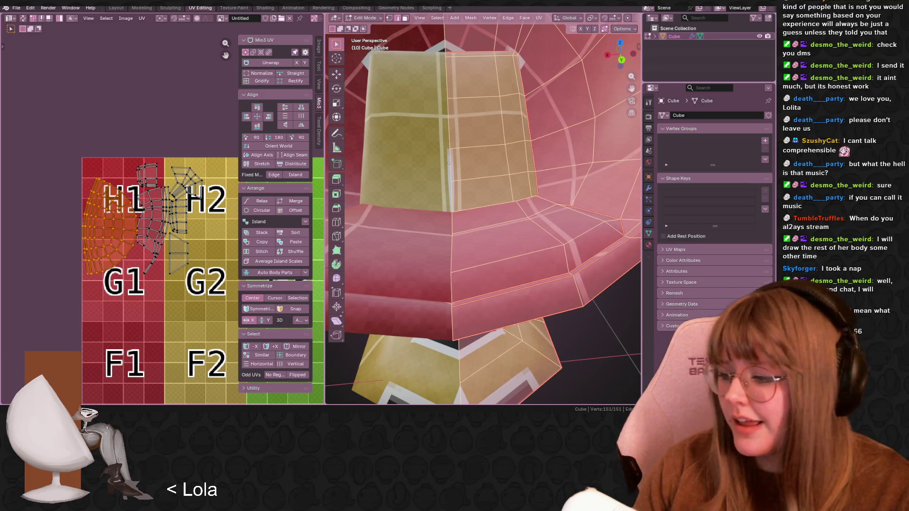
middle_click_drag(168, 218, 146, 189)
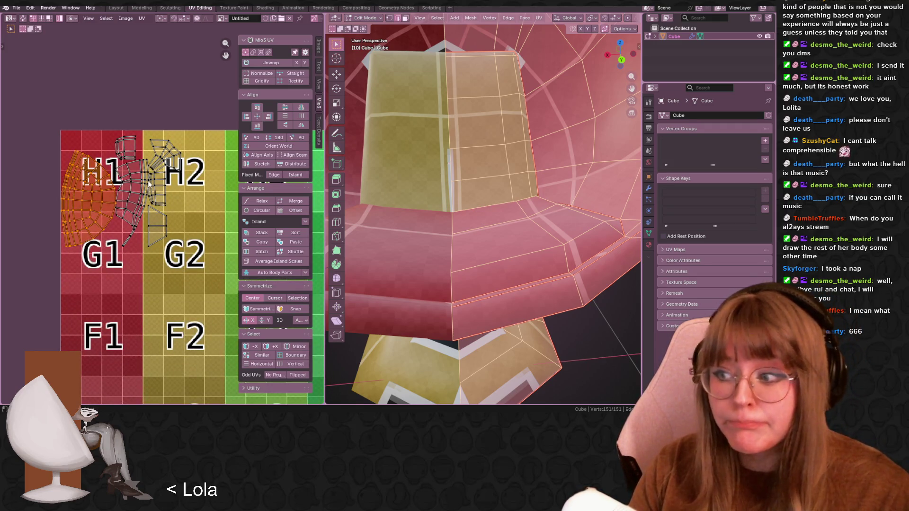
middle_click_drag(139, 185, 171, 225)
scroll(360, 189, "down", 6)
mouse_move(388, 203)
middle_mouse_down()
mouse_move(350, 185)
mouse_move(320, 274)
middle_mouse_up()
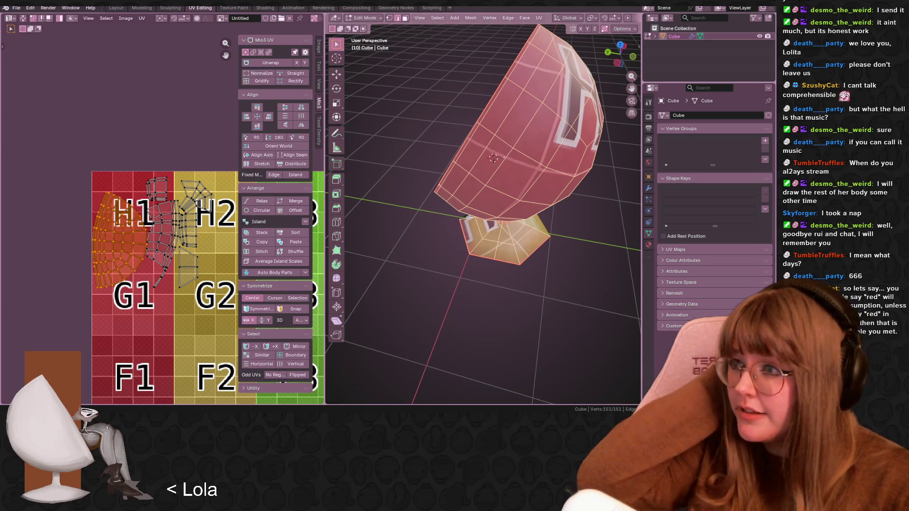
key("XF86AudioLowerVolume")
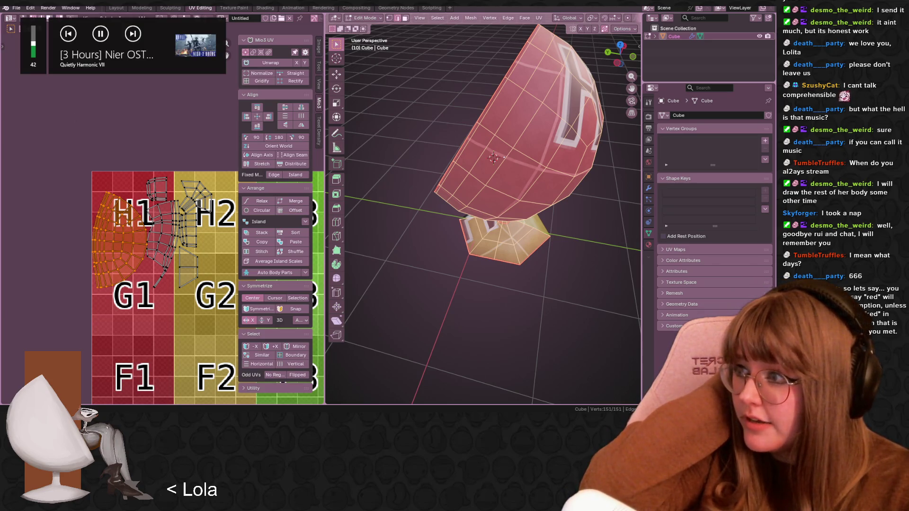
key("XF86AudioLowerVolume")
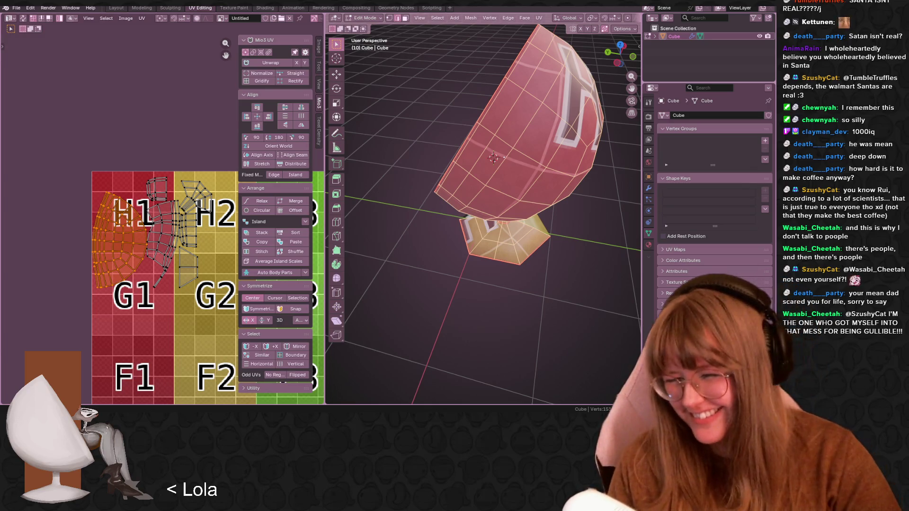
Rotate the orange H1 island slightly and raise it higher on the grid
scroll(132, 163, "up", 3)
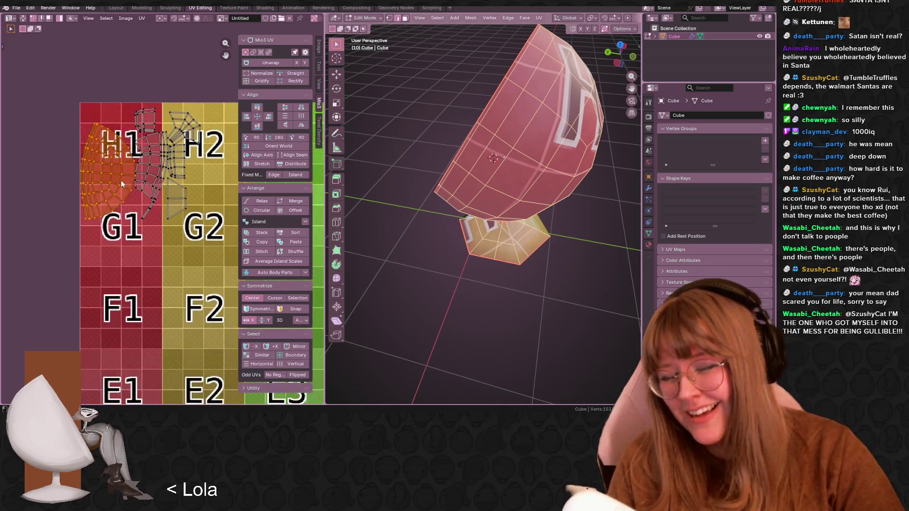
middle_click_drag(132, 162, 152, 234)
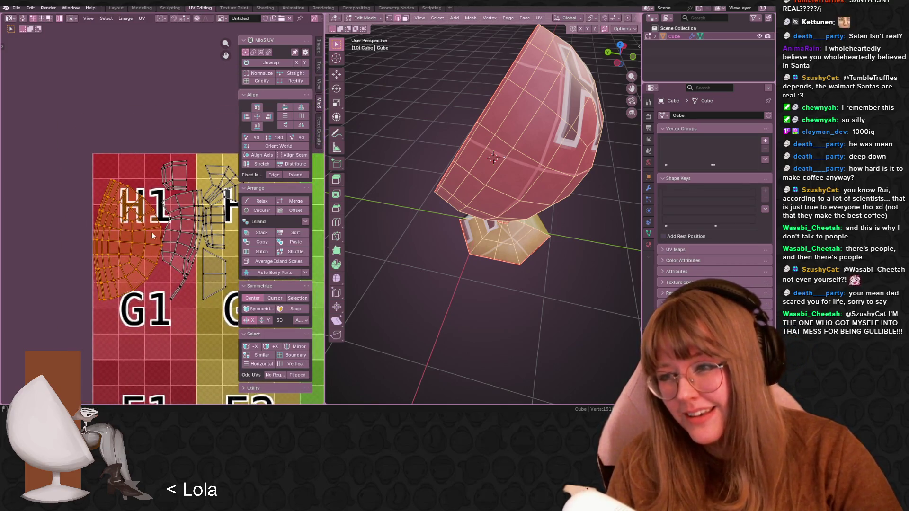
key("r")
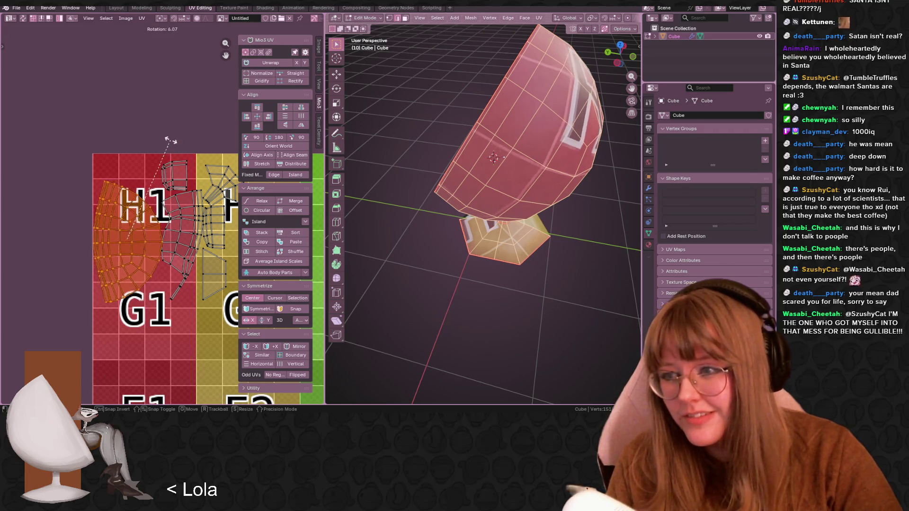
left_click(178, 140)
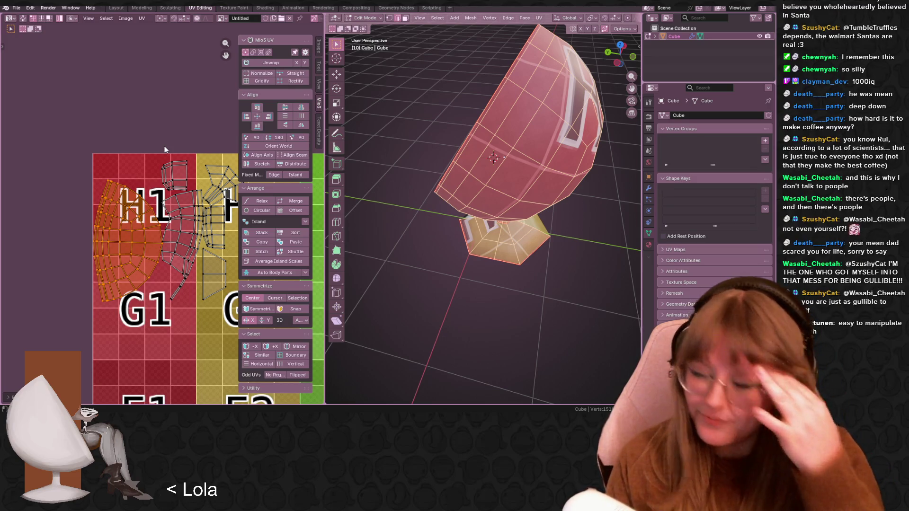
scroll(138, 243, "up", 3)
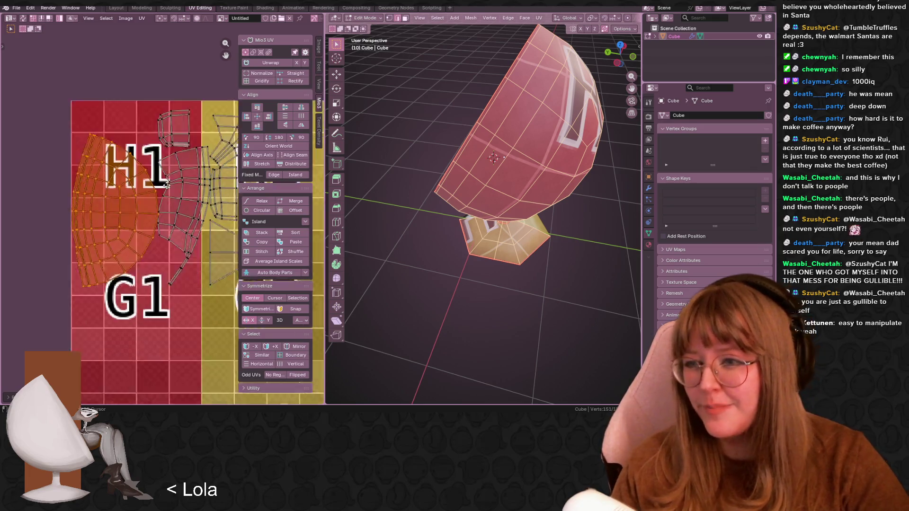
scroll(189, 205, "down", 2, "shift")
scroll(155, 232, "down", 3)
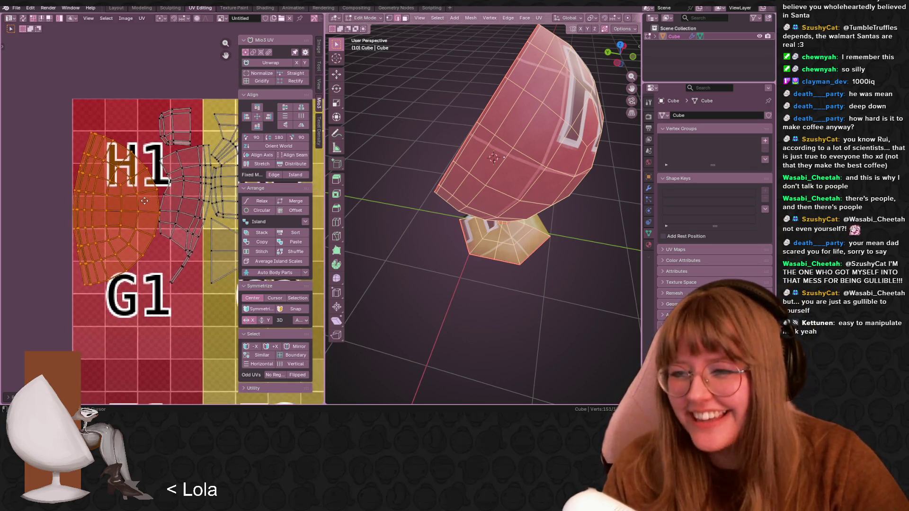
scroll(159, 244, "up", 3)
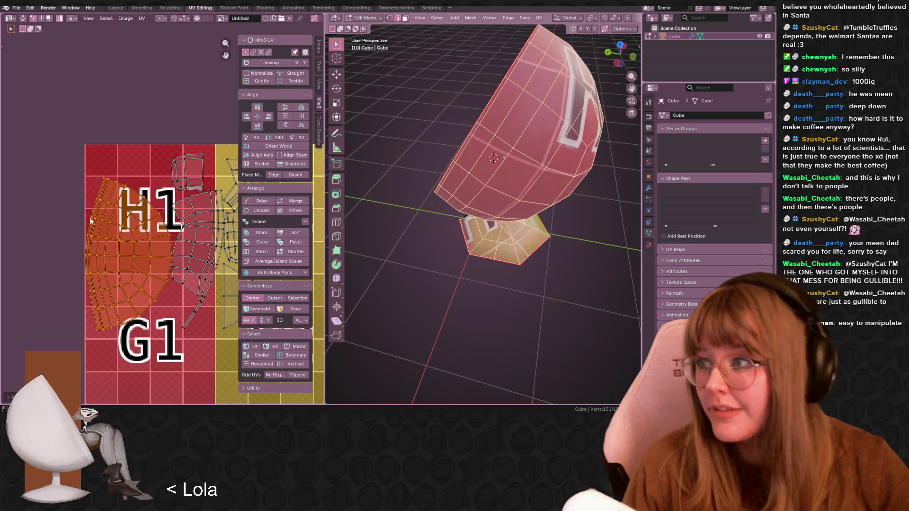
scroll(134, 320, "up", 2)
left_click_drag(110, 239, 110, 201)
Move the small island above the H1 square down near square G1
middle_click_drag(163, 272, 112, 212)
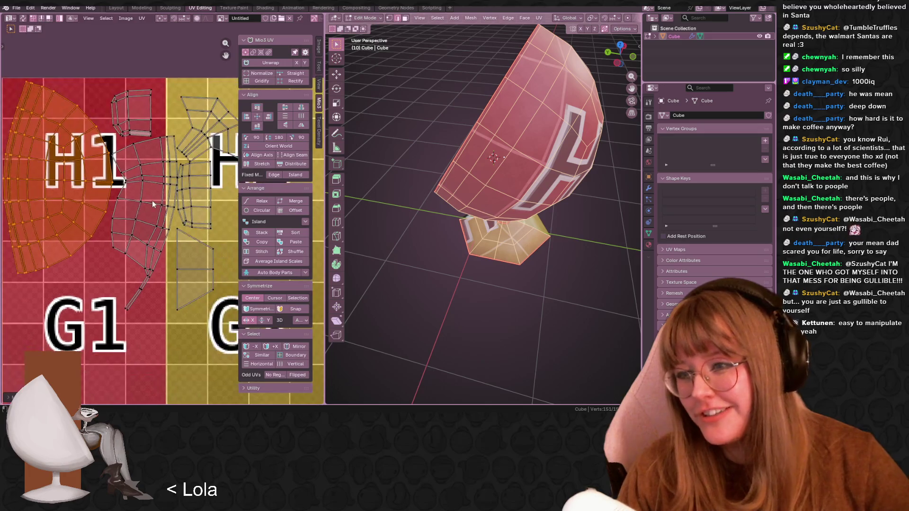
left_click(150, 115)
left_click_drag(149, 115, 137, 106)
mouse_move(478, 203)
middle_mouse_down()
mouse_move(470, 158)
mouse_move(511, 198)
middle_mouse_up()
left_click_drag(142, 93, 147, 99)
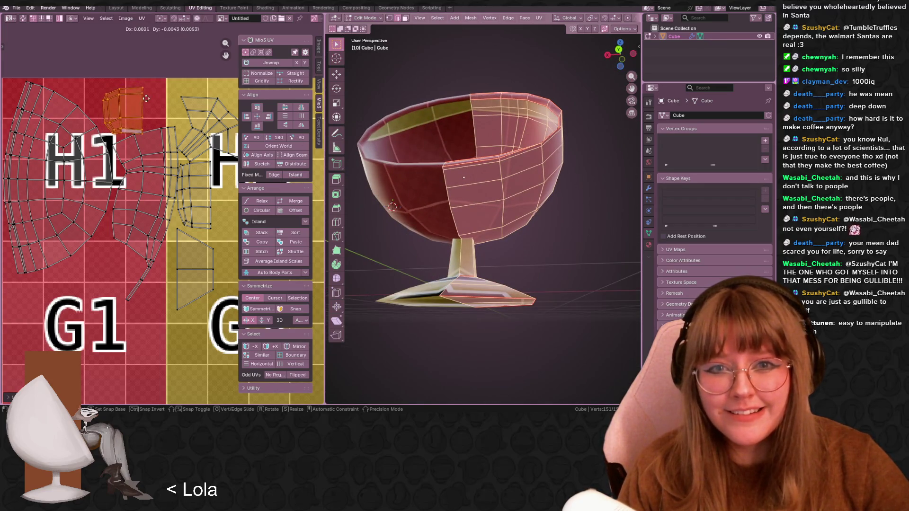
middle_click_drag(473, 190, 483, 223)
mouse_move(139, 124)
left_mouse_down()
mouse_move(149, 112)
mouse_move(144, 146)
mouse_move(95, 242)
left_mouse_up()
scroll(152, 122, "down", 1)
left_click(95, 242)
scroll(94, 241, "down", 2)
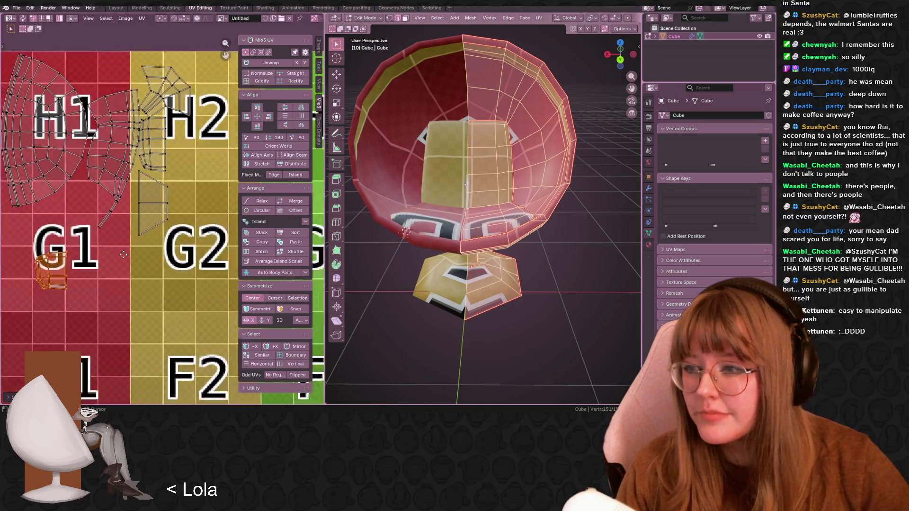
Drop the large H1 island onto the G2/F2 area and nudge the orange island lower-left
left_click(97, 137)
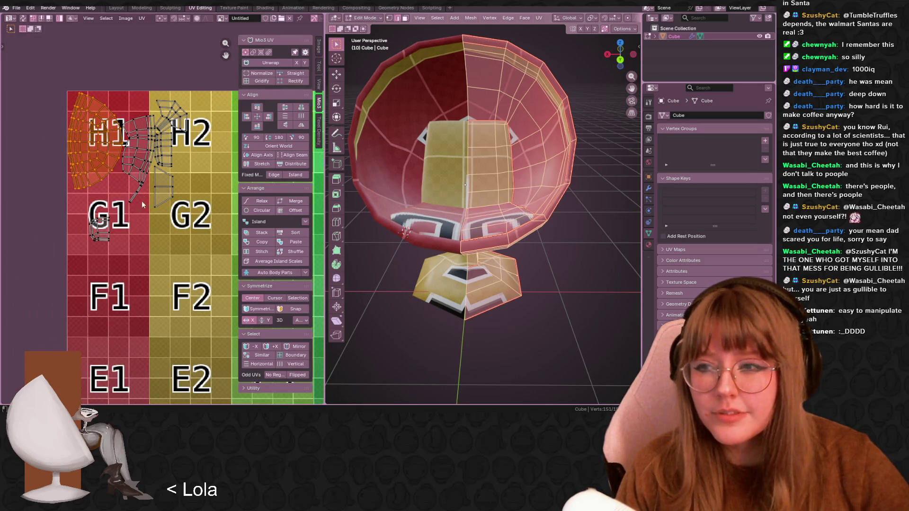
key("g")
left_click(244, 322)
mouse_move(520, 265)
middle_mouse_down()
mouse_move(578, 287)
mouse_move(558, 265)
middle_mouse_up()
key("g")
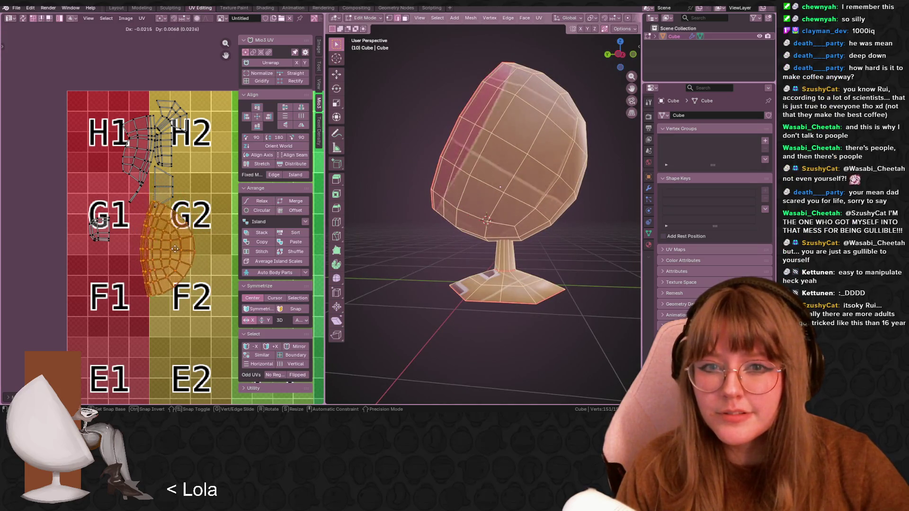
left_click(170, 264)
Return to the Layout workspace and view the chair from the side
middle_click_drag(473, 222, 322, 237)
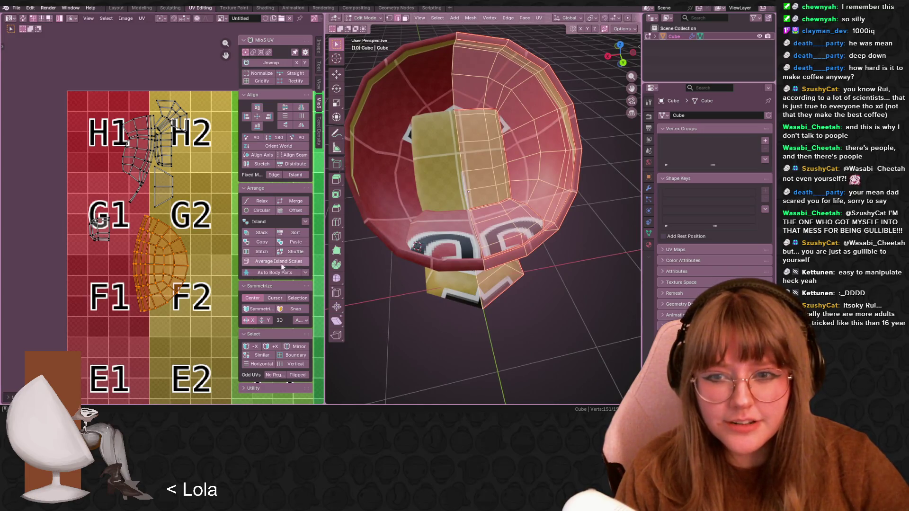
middle_click_drag(587, 30, 556, 112)
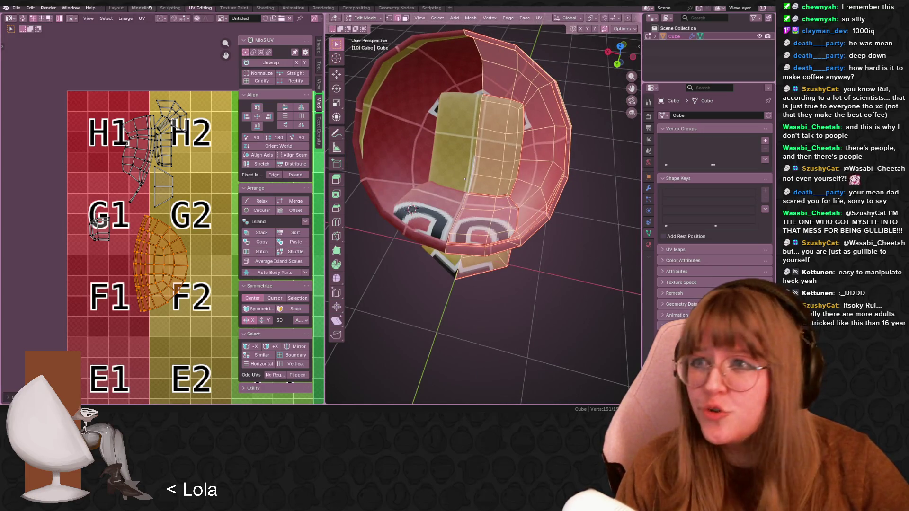
left_click(116, 8)
mouse_move(443, 197)
middle_mouse_down()
mouse_move(448, 204)
mouse_move(375, 150)
mouse_move(357, 155)
middle_mouse_up()
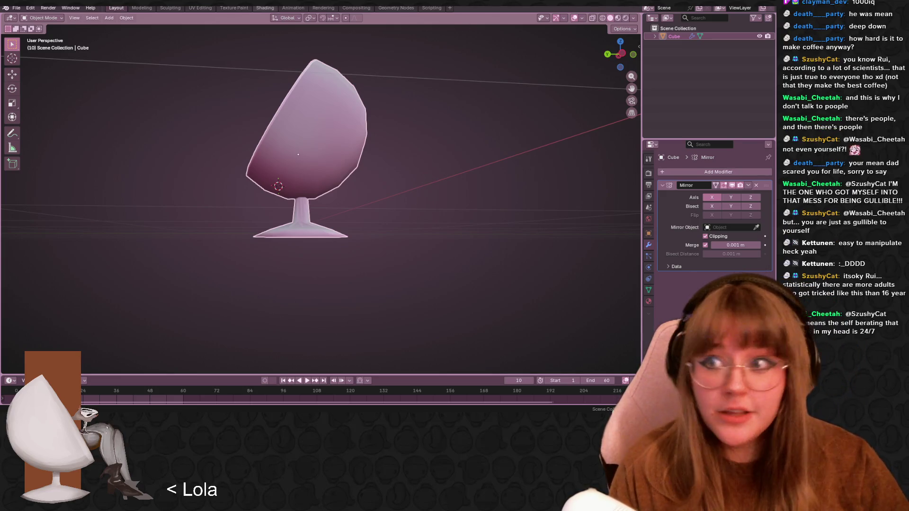
Orbit to look down on the chair and enter Edit Mode on its mesh
middle_click_drag(455, 185, 475, 230)
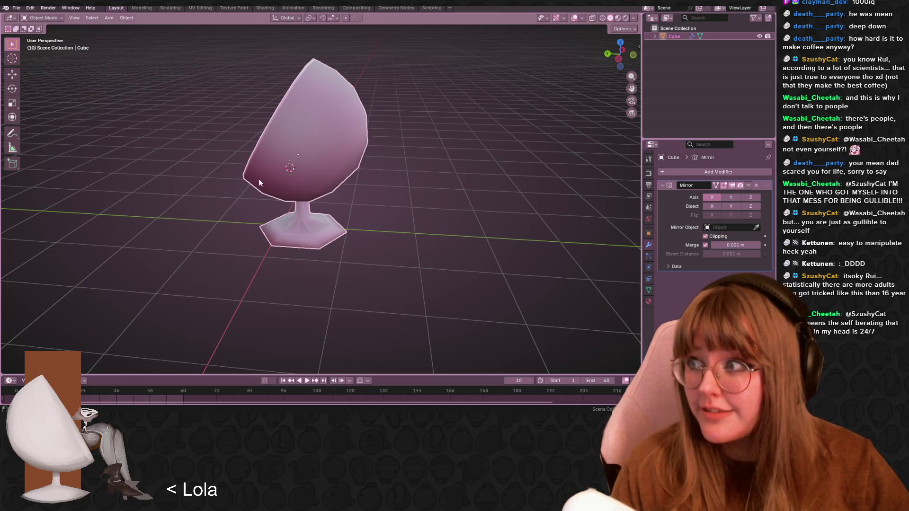
middle_click_drag(315, 135, 322, 128)
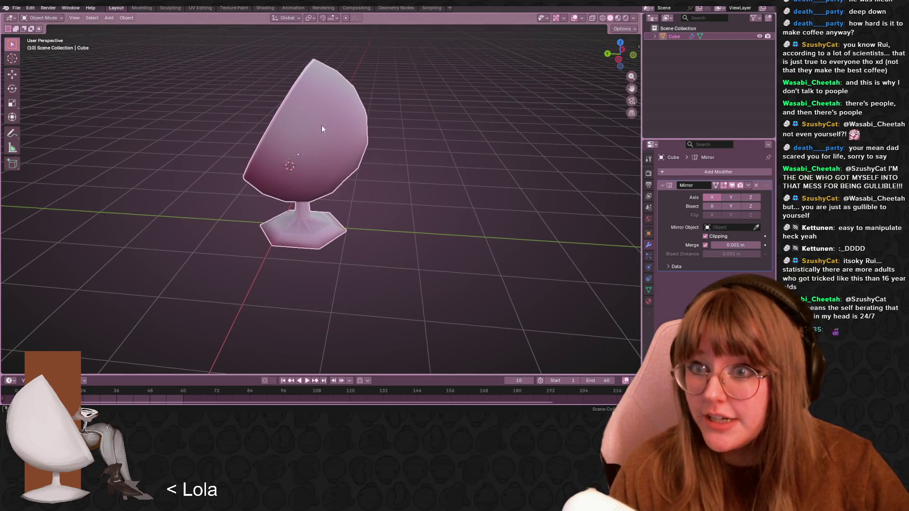
key("Tab")
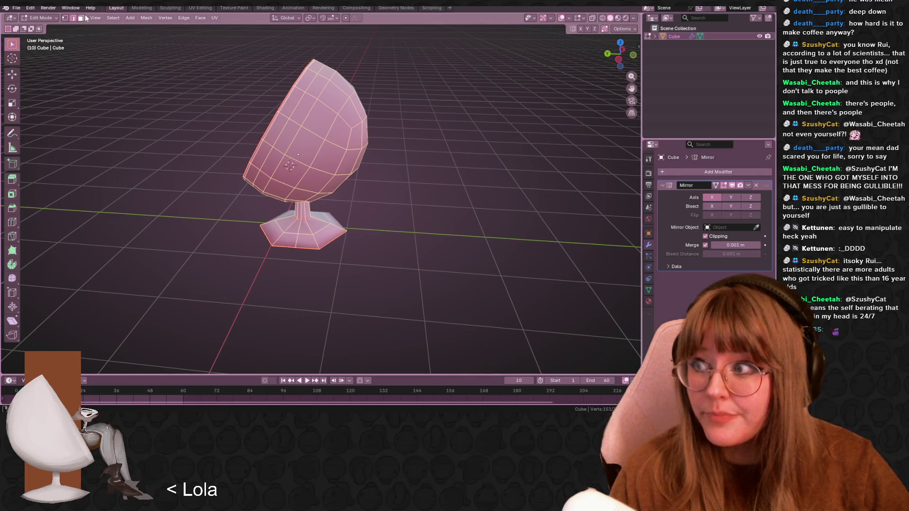
mouse_move(256, 81)
middle_mouse_down()
mouse_move(287, 90)
mouse_move(265, 142)
middle_mouse_up()
scroll(265, 142, "up", 5)
left_click(592, 18)
mouse_move(332, 142)
middle_mouse_down()
mouse_move(322, 372)
mouse_move(322, 71)
mouse_move(327, 189)
mouse_move(252, 41)
mouse_move(294, 121)
mouse_move(109, 211)
mouse_move(628, 148)
middle_mouse_up()
mouse_move(349, 171)
middle_mouse_down()
mouse_move(473, 232)
mouse_move(564, 260)
middle_mouse_up()
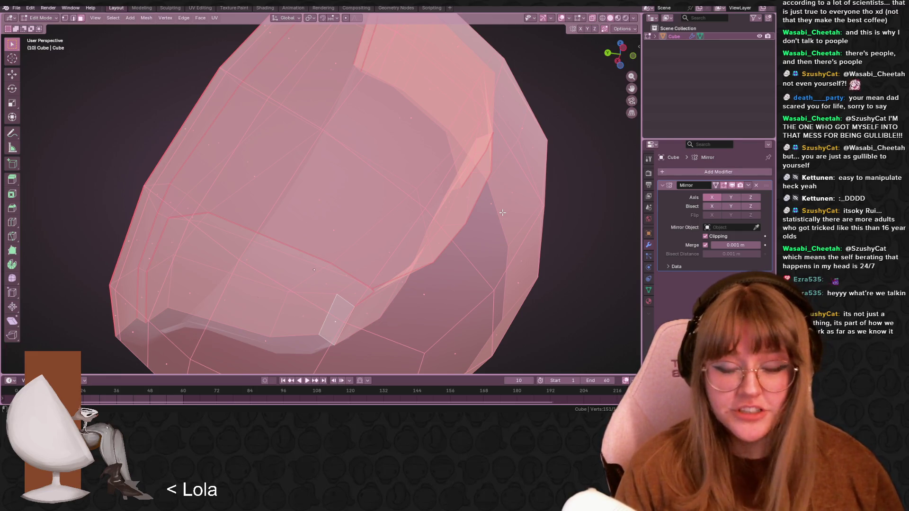
mouse_move(502, 213)
middle_mouse_down()
mouse_move(464, 232)
mouse_move(420, 236)
mouse_move(396, 199)
mouse_move(579, 254)
mouse_move(492, 250)
middle_mouse_up()
scroll(428, 247, "down", 3)
scroll(579, 254, "down", 3)
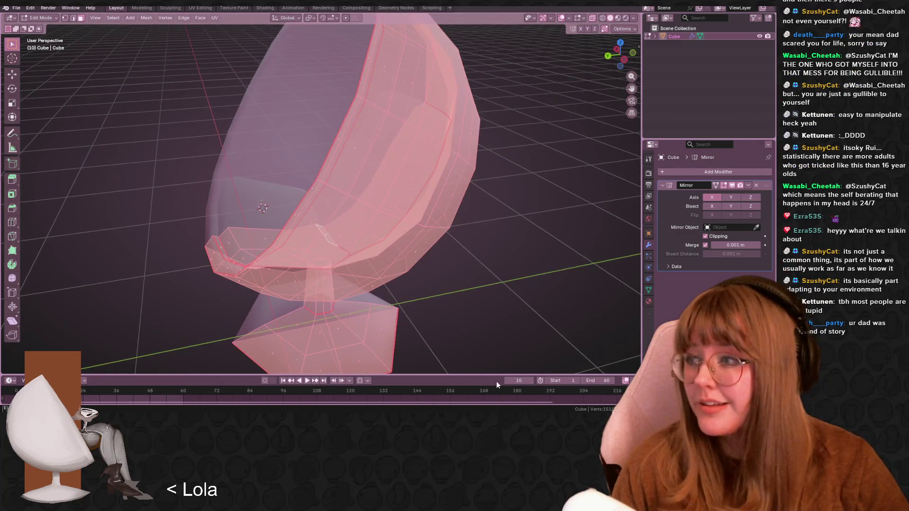
mouse_move(426, 211)
middle_mouse_down()
mouse_move(417, 214)
mouse_move(613, 170)
middle_mouse_up()
key("Tab")
middle_click_drag(356, 170, 530, 71)
left_click(593, 19)
mouse_move(450, 171)
middle_mouse_down()
mouse_move(544, 173)
mouse_move(603, 233)
mouse_move(595, 257)
mouse_move(431, 203)
mouse_move(430, 163)
mouse_move(426, 169)
mouse_move(475, 200)
mouse_move(398, 244)
middle_mouse_up()
key("Tab")
left_click(393, 247)
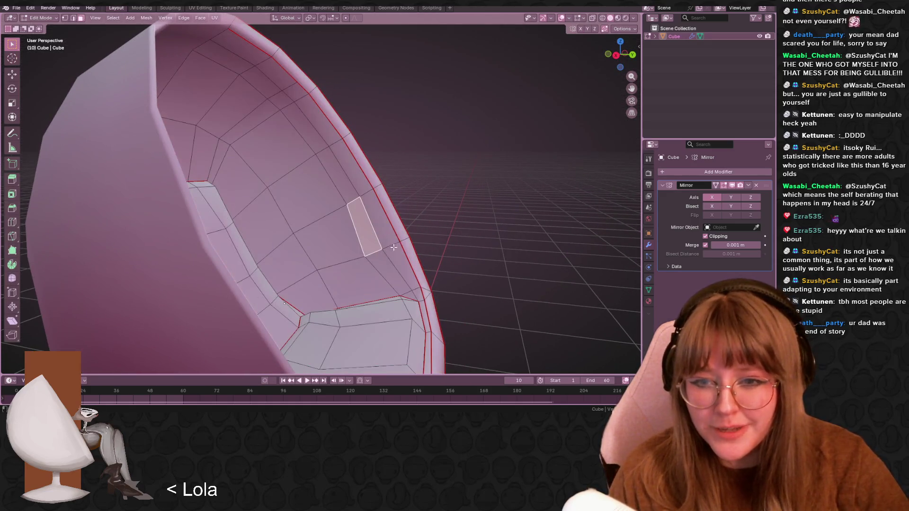
Select the bowl's inner rim edge loop and slide it inward by a 0.008 factor
key("1")
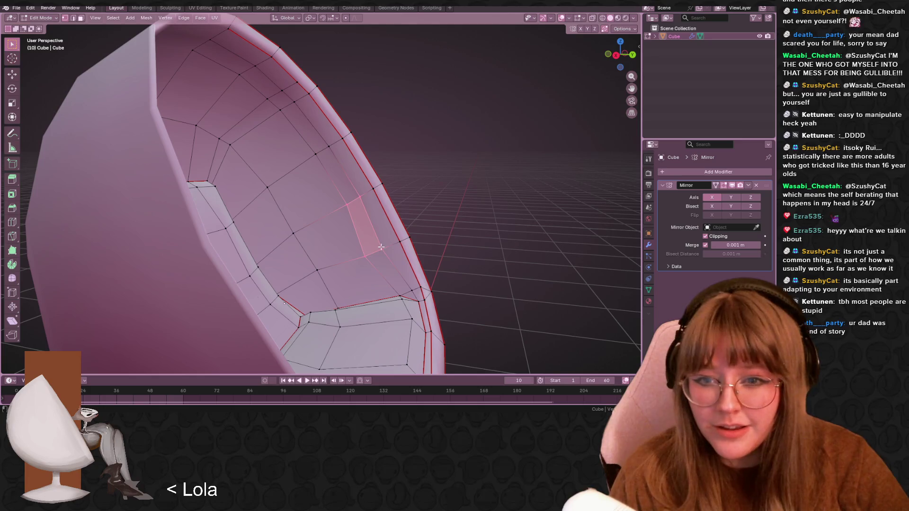
left_click(389, 245, "alt")
scroll(389, 245, "down", 2)
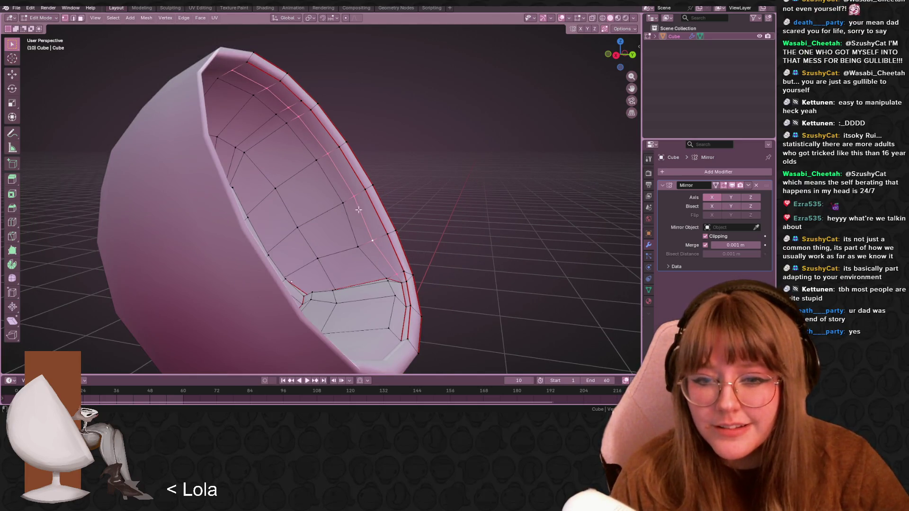
key("g")
key("g")
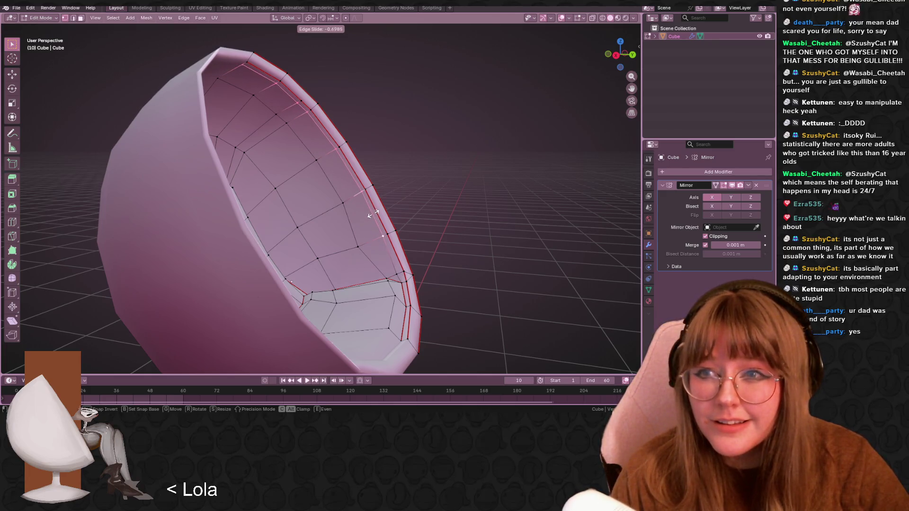
left_click(401, 267)
Vertex-slide a rim vertex, select the corner vertex, and return to Object Mode
scroll(401, 268, "up", 4)
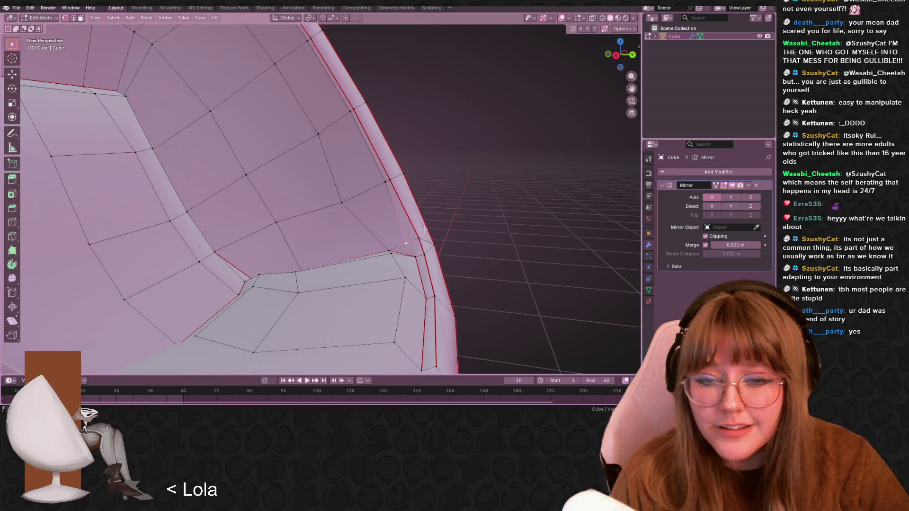
key("shift+v")
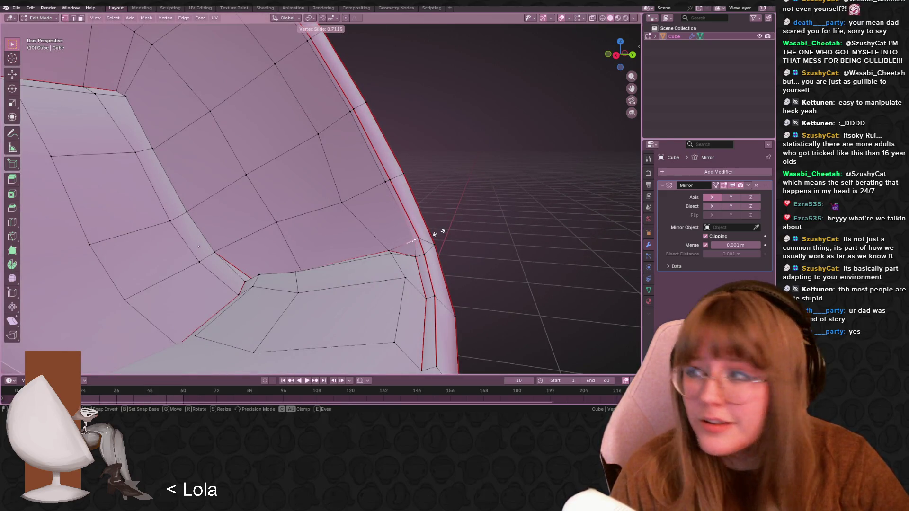
left_click(436, 232)
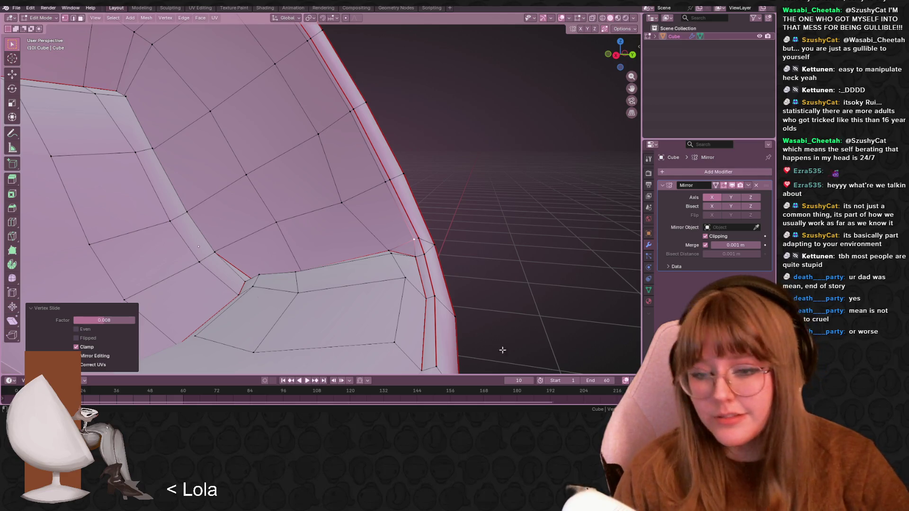
scroll(498, 347, "up", 3)
left_click(421, 264)
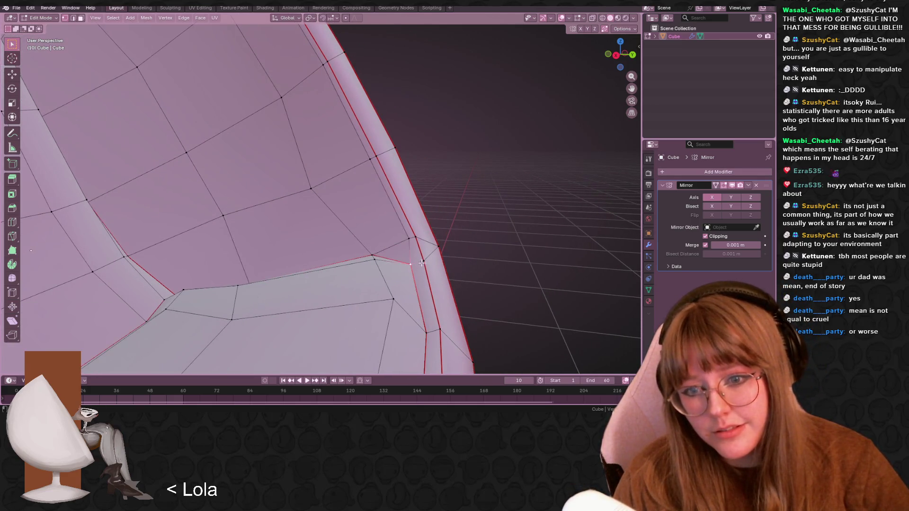
key("Tab")
mouse_move(498, 218)
middle_mouse_down()
mouse_move(479, 166)
mouse_move(375, 203)
mouse_move(357, 240)
mouse_move(322, 238)
mouse_move(421, 229)
mouse_move(436, 257)
mouse_move(385, 307)
middle_mouse_up()
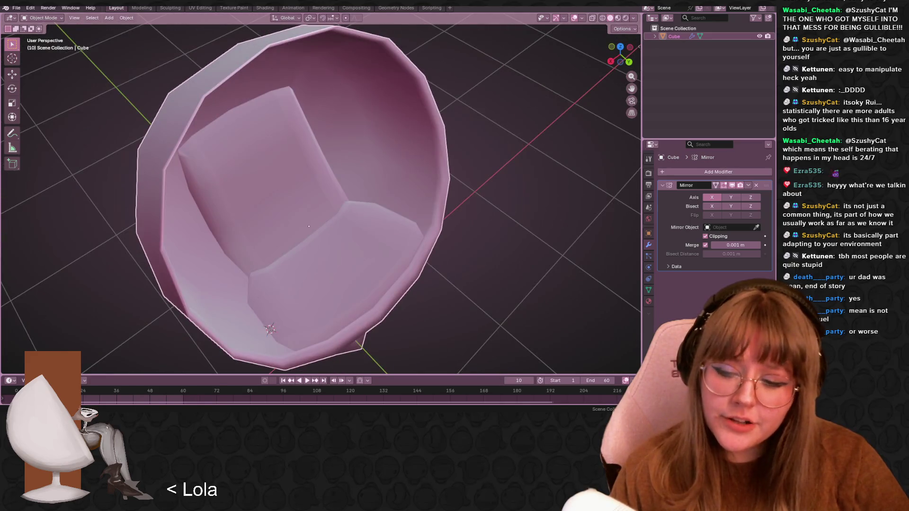
mouse_move(185, 411)
left_click(221, 381)
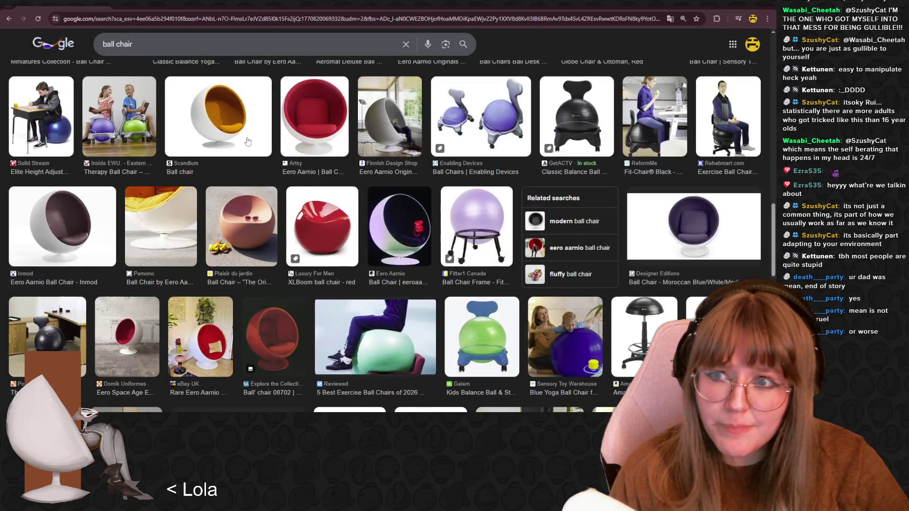
scroll(211, 226, "down", 5)
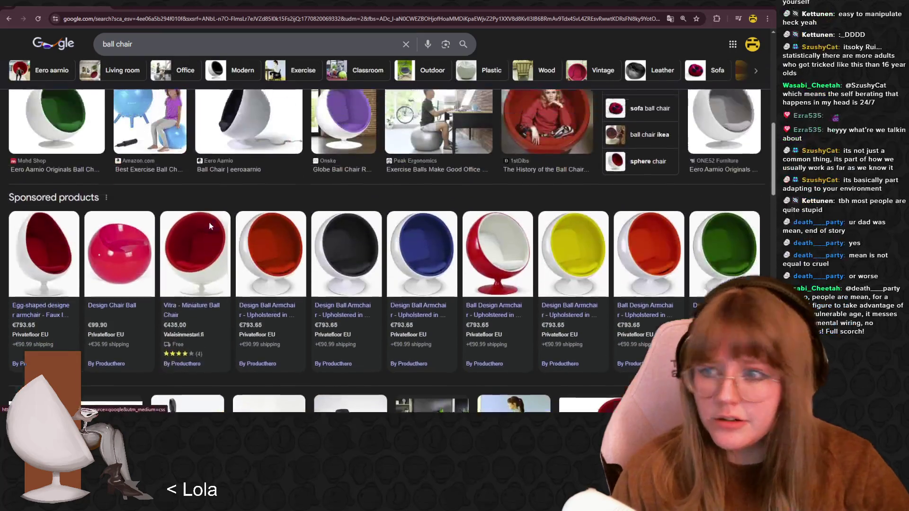
scroll(210, 227, "up", 5)
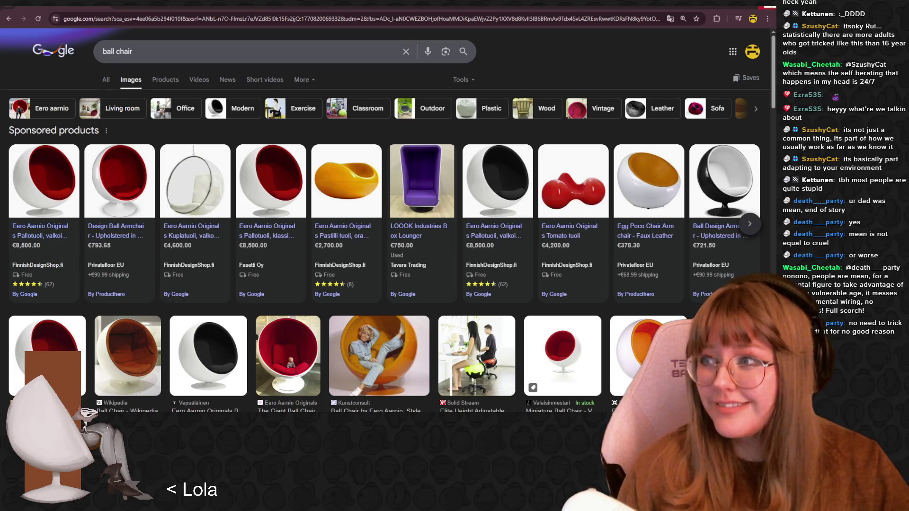
key("alt+Tab")
mouse_move(459, 253)
middle_mouse_down()
mouse_move(492, 255)
mouse_move(442, 228)
mouse_move(409, 252)
mouse_move(435, 220)
mouse_move(438, 246)
mouse_move(426, 179)
mouse_move(515, 235)
mouse_move(435, 220)
mouse_move(500, 246)
mouse_move(476, 205)
mouse_move(432, 205)
mouse_move(440, 243)
mouse_move(463, 260)
mouse_move(428, 147)
mouse_move(416, 172)
mouse_move(445, 190)
mouse_move(452, 180)
middle_mouse_up()
key("Tab")
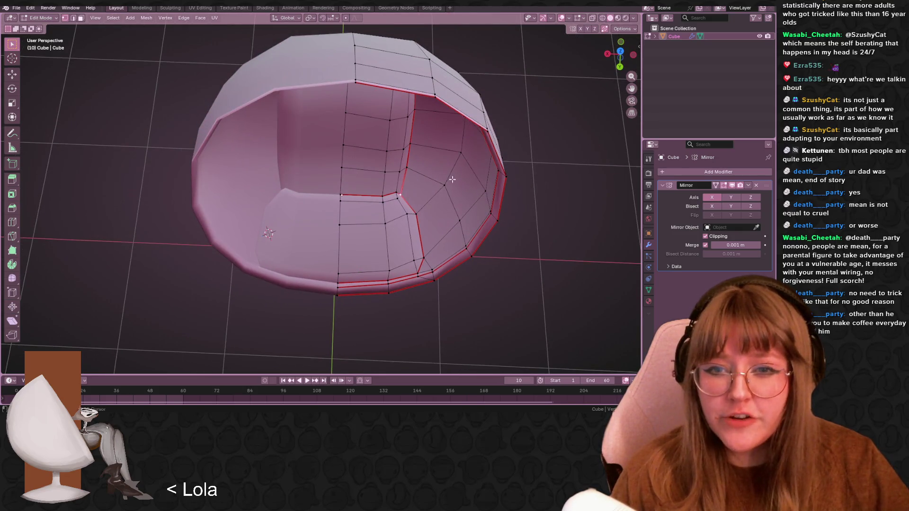
Move the selected seat cushion edges to a new position inside the bowl
scroll(452, 179, "up", 3)
scroll(449, 156, "up", 2)
middle_click_drag(452, 135, 402, 141)
scroll(395, 55, "down", 5)
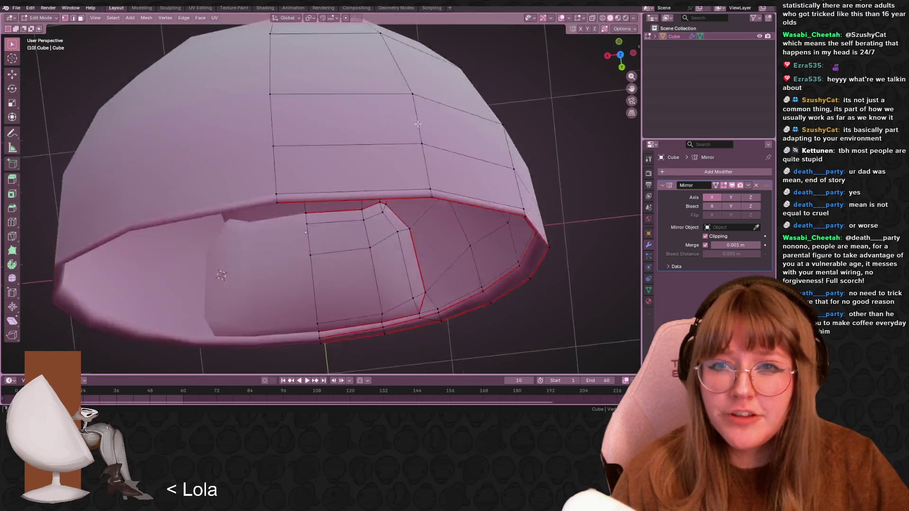
scroll(407, 95, "up", 5)
key("g")
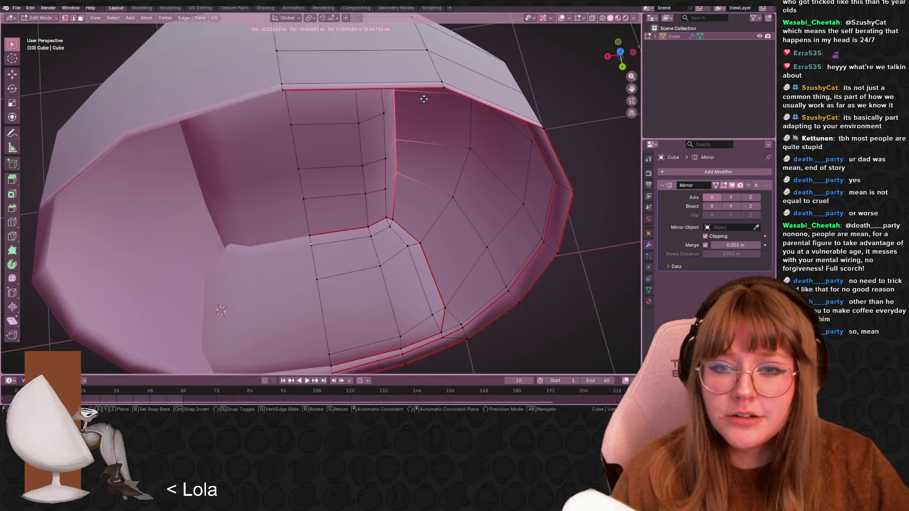
left_click(422, 95)
mouse_move(422, 95)
middle_mouse_down()
mouse_move(376, 62)
mouse_move(406, 84)
mouse_move(363, 169)
middle_mouse_up()
Hide the unselected geometry and reposition two corner vertices of the bowl
key("h")
left_click(360, 170)
scroll(353, 171, "up", 4)
key("g")
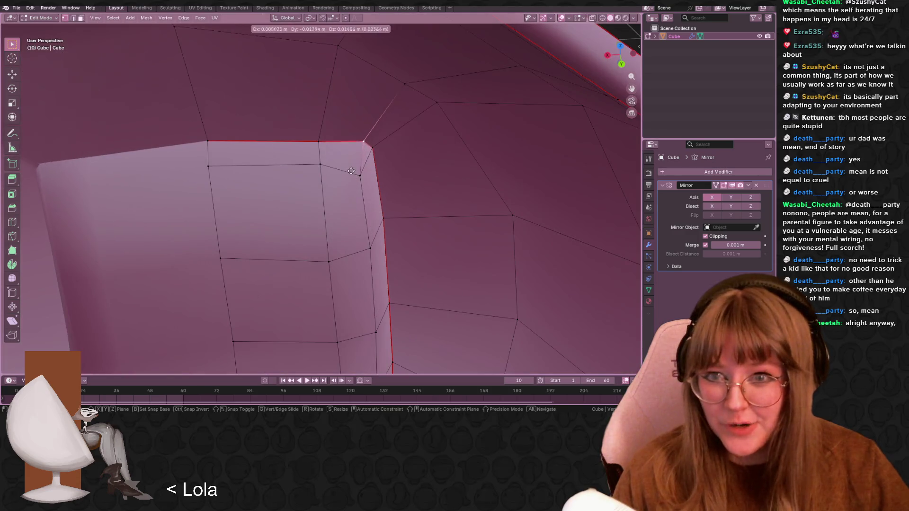
left_click(352, 174)
mouse_move(351, 173)
middle_mouse_down()
mouse_move(441, 136)
mouse_move(402, 145)
mouse_move(372, 116)
mouse_move(390, 148)
middle_mouse_up()
key("g")
left_click(415, 146)
Select a vertex on the bowl's inner wall and vertex-slide it
scroll(414, 145, "down", 8)
scroll(441, 137, "up", 2)
scroll(401, 145, "up", 2)
scroll(372, 116, "down", 3)
left_click(300, 158)
scroll(335, 138, "up", 2)
mouse_move(334, 137)
middle_mouse_down()
mouse_move(361, 148)
mouse_move(361, 158)
mouse_move(282, 215)
middle_mouse_up()
scroll(361, 158, "down", 3)
scroll(319, 185, "up", 3)
scroll(319, 185, "down", 3)
scroll(282, 216, "up", 3)
key("shift+v")
left_click(281, 215)
Leave Edit Mode and centre the chair in the view
key("Tab")
scroll(483, 194, "down", 4)
mouse_move(520, 187)
middle_mouse_down("shift")
mouse_move(545, 188)
mouse_move(558, 201)
middle_mouse_up("shift")
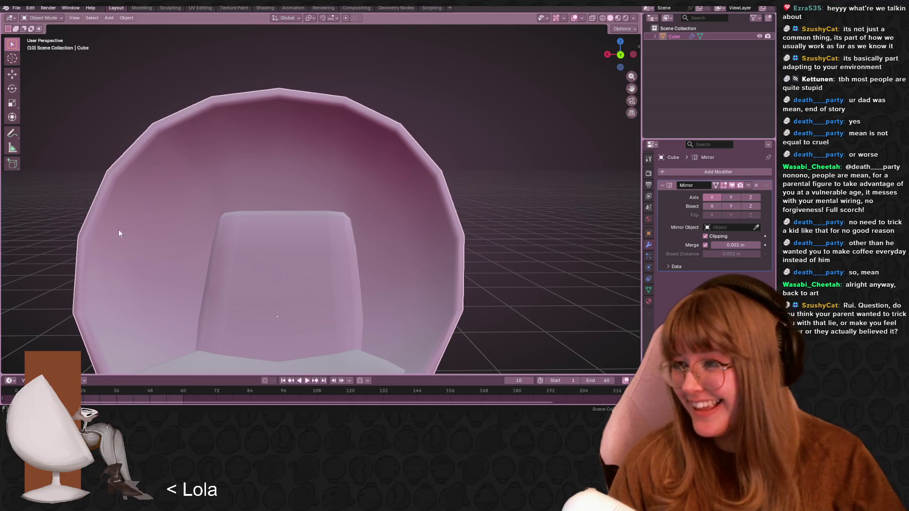
scroll(353, 217, "down", 5)
middle_click_drag(353, 218, 363, 257)
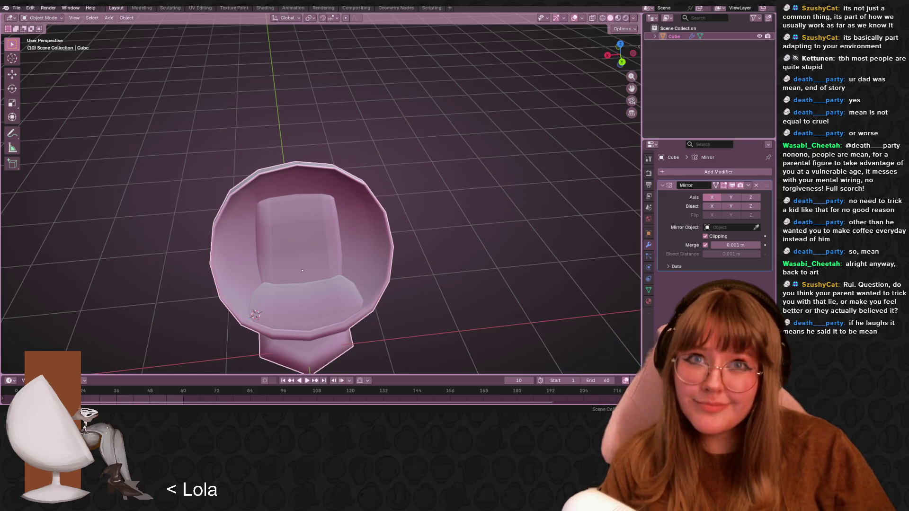
mouse_move(497, 281)
middle_mouse_down()
mouse_move(486, 313)
mouse_move(482, 218)
mouse_move(345, 201)
mouse_move(174, 74)
mouse_move(379, 57)
middle_mouse_up()
mouse_move(335, 190)
middle_mouse_down()
mouse_move(324, 122)
mouse_move(448, 162)
mouse_move(405, 160)
mouse_move(313, 123)
mouse_move(195, 117)
mouse_move(141, 161)
mouse_move(342, 156)
mouse_move(506, 212)
mouse_move(393, 163)
mouse_move(555, 151)
mouse_move(509, 191)
mouse_move(511, 230)
mouse_move(408, 257)
mouse_move(491, 195)
mouse_move(442, 189)
mouse_move(457, 203)
middle_mouse_up()
key("Tab")
Extend the inner rim edge selection and move those edges twice to reshape the opening
mouse_move(443, 157)
middle_mouse_down()
mouse_move(425, 199)
mouse_move(436, 210)
mouse_move(411, 161)
mouse_move(447, 212)
middle_mouse_up()
left_click(426, 199, "ctrl")
key("g")
left_click(429, 203)
key("g")
left_click(405, 157)
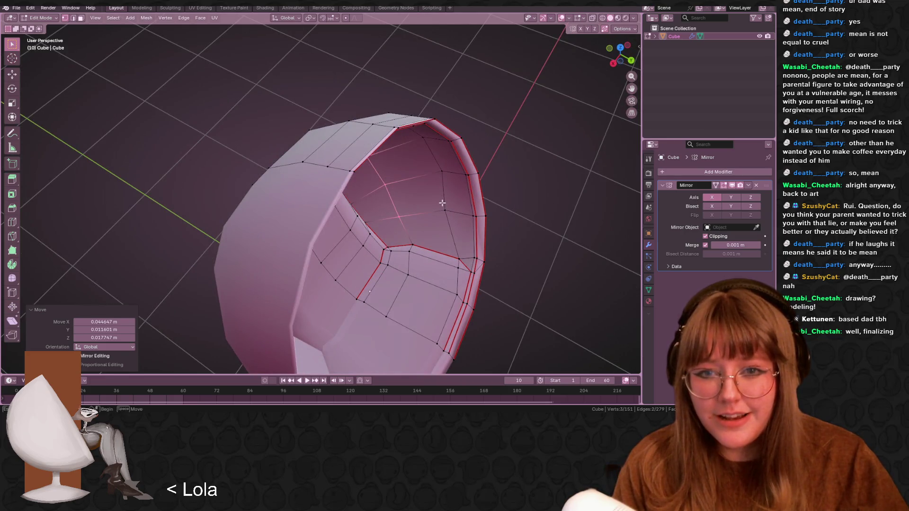
Move three neighbouring inner rim vertices together, then reposition a single rim vertex
left_click(440, 185)
left_click(442, 173)
left_click(421, 140, "shift")
left_click(446, 208, "shift")
middle_click_drag(482, 169, 544, 203)
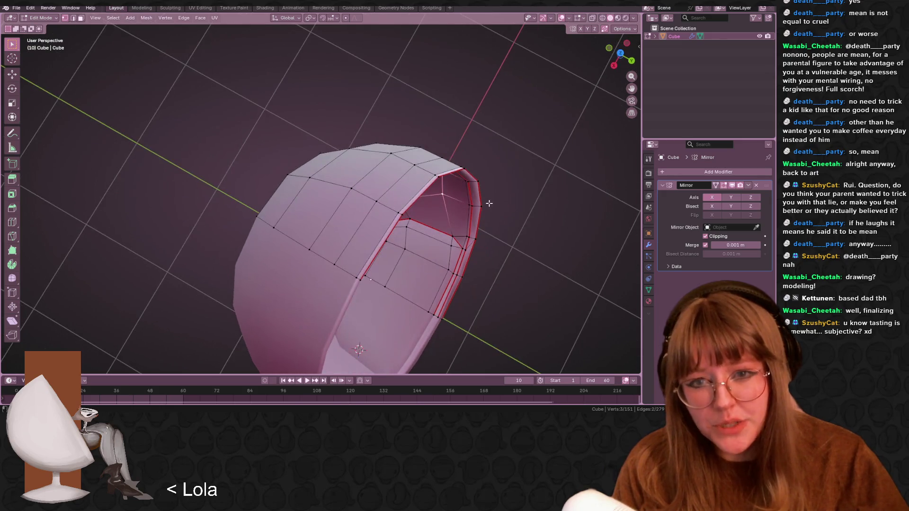
key("g")
left_click(457, 204)
scroll(470, 174, "up", 2)
left_click(470, 174)
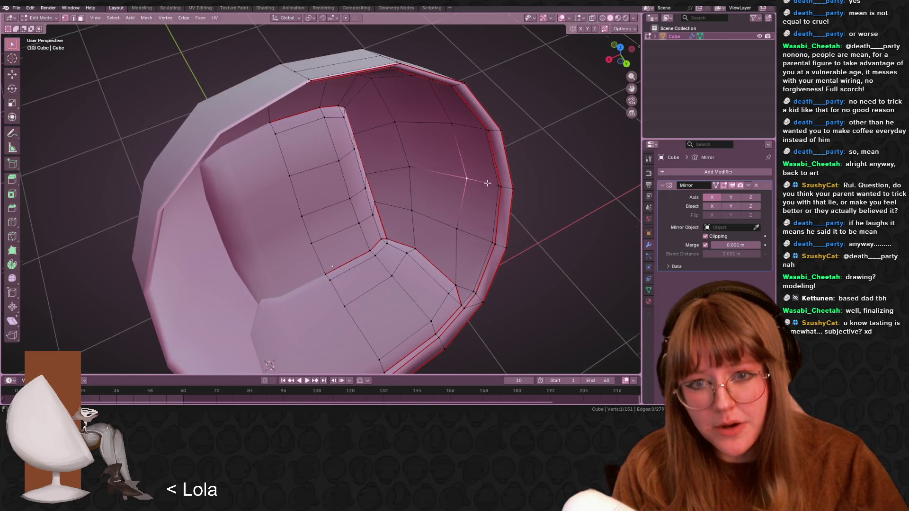
middle_click_drag(470, 174, 429, 154)
key("g")
left_click(454, 162)
Inspect the shell interior from behind, then return to Object Mode
scroll(488, 152, "up", 2)
mouse_move(488, 152)
middle_mouse_down()
mouse_move(522, 170)
mouse_move(471, 112)
middle_mouse_up()
scroll(522, 171, "up", 2)
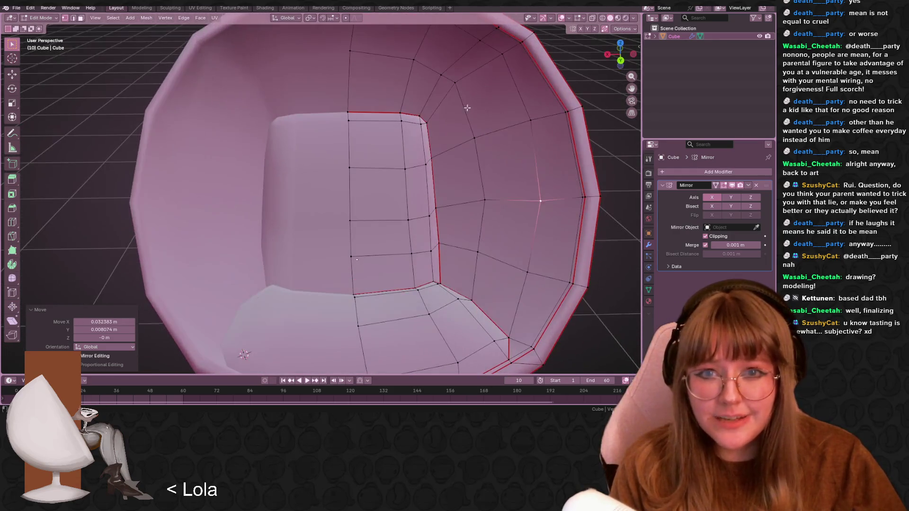
left_click(623, 66)
mouse_move(466, 57)
middle_mouse_down()
mouse_move(466, 146)
mouse_move(497, 184)
middle_mouse_up()
scroll(497, 184, "down", 3)
key("Tab")
mouse_move(527, 271)
middle_mouse_down()
mouse_move(578, 274)
mouse_move(568, 249)
mouse_move(489, 256)
mouse_move(485, 277)
mouse_move(551, 311)
mouse_move(501, 267)
mouse_move(526, 320)
mouse_move(395, 243)
middle_mouse_up()
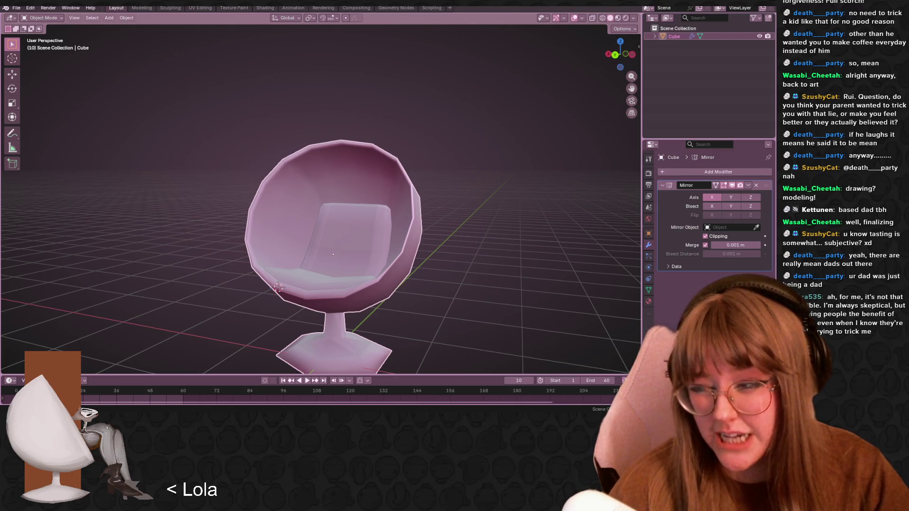
mouse_move(430, 154)
middle_mouse_down()
mouse_move(410, 211)
mouse_move(188, 243)
middle_mouse_up()
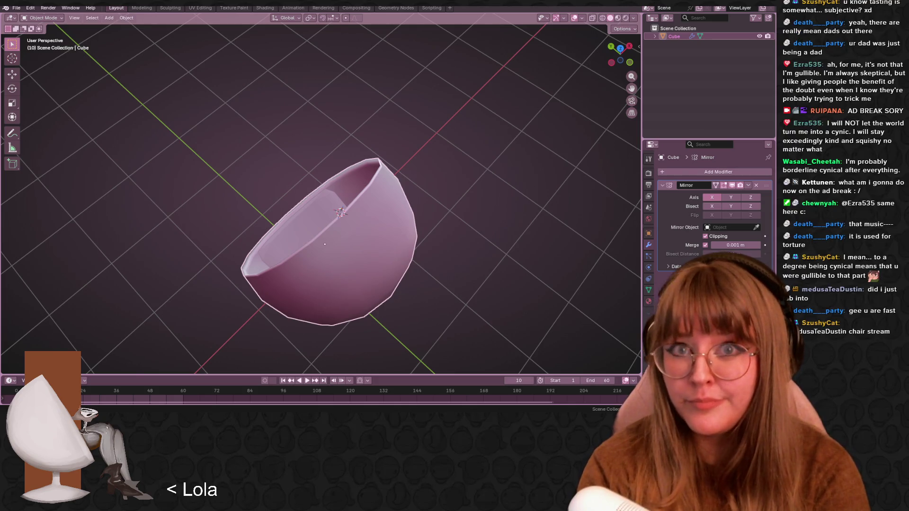
mouse_move(317, 209)
middle_mouse_down()
mouse_move(464, 145)
mouse_move(453, 183)
middle_mouse_up()
scroll(408, 142, "up", 4)
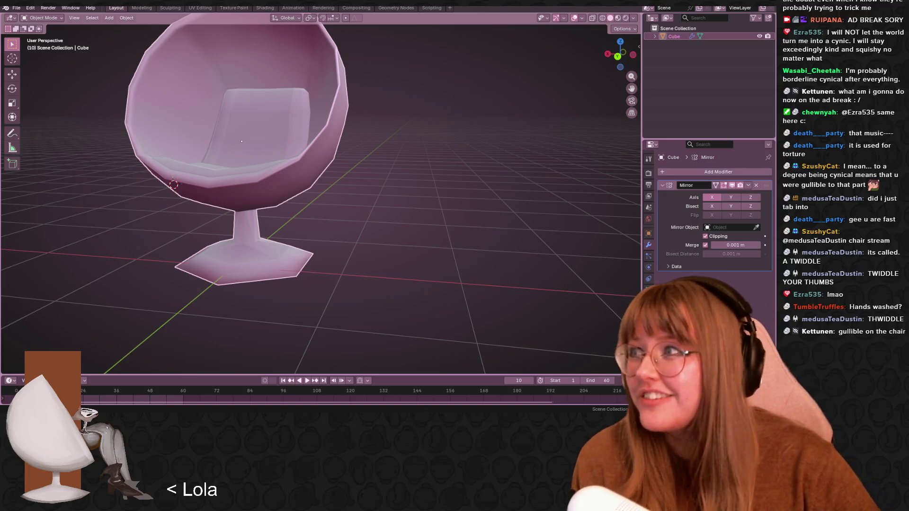
mouse_move(297, 138)
middle_mouse_down()
mouse_move(348, 158)
mouse_move(345, 177)
mouse_move(331, 173)
middle_mouse_up()
scroll(348, 161, "up", 3)
In Edit Mode, slide the selected rim vertices along their edges with Shift+V
key("Tab")
mouse_move(416, 177)
middle_mouse_down()
mouse_move(432, 152)
mouse_move(548, 197)
mouse_move(356, 248)
mouse_move(531, 257)
mouse_move(426, 193)
mouse_move(426, 158)
mouse_move(448, 168)
middle_mouse_up()
key("shift+v")
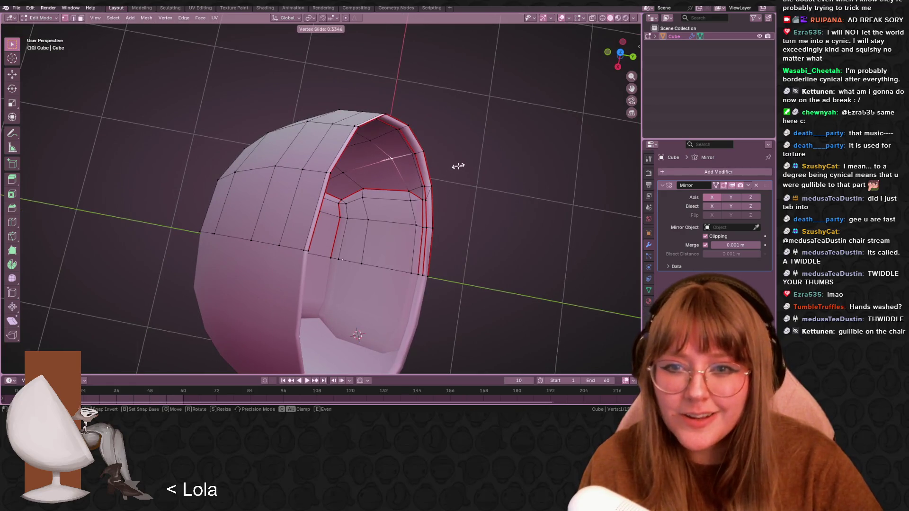
left_click(459, 166)
scroll(448, 135, "up", 3)
scroll(449, 135, "down", 5)
Isolate the shell, slide the rim vertices to a 0.084 factor, and return to Object Mode
key("slash")
middle_click_drag(428, 173, 370, 186)
scroll(370, 187, "up", 5)
key("g")
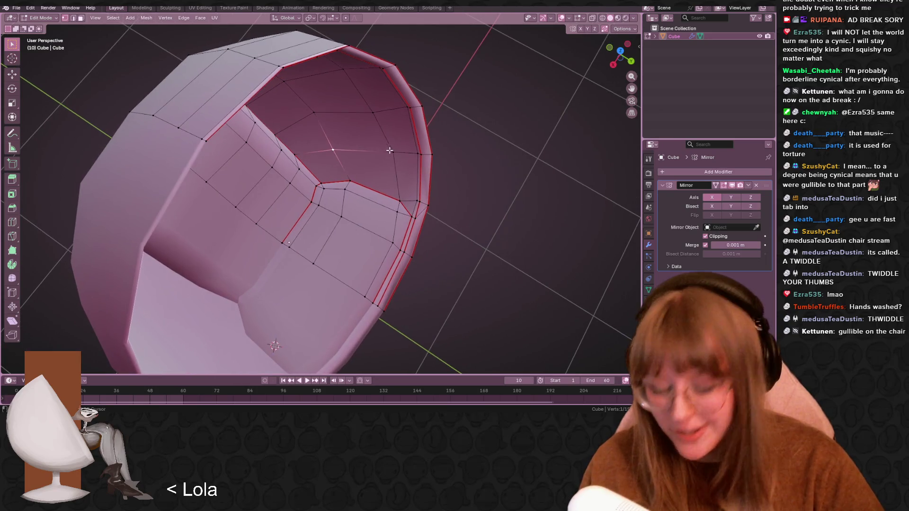
key("g")
left_click(363, 151)
mouse_move(362, 150)
middle_mouse_down()
mouse_move(332, 117)
mouse_move(315, 168)
middle_mouse_up()
scroll(315, 168, "down", 3)
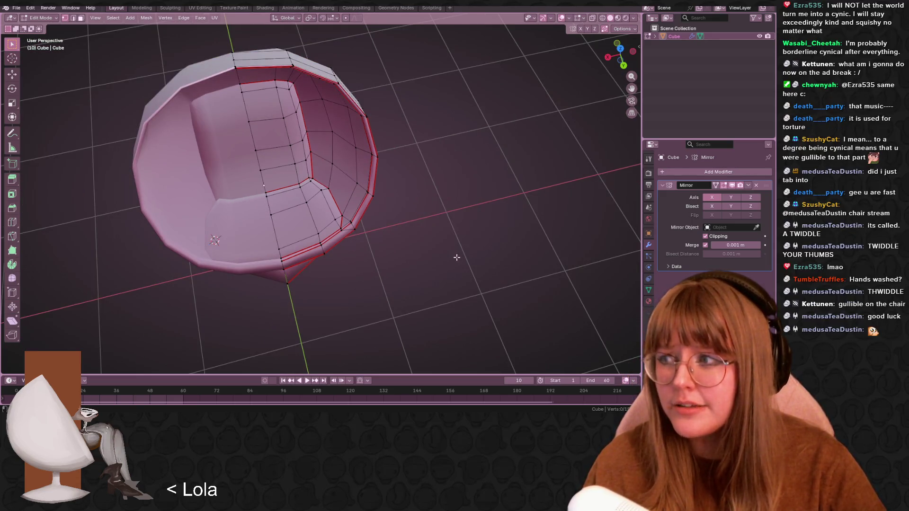
key("Tab")
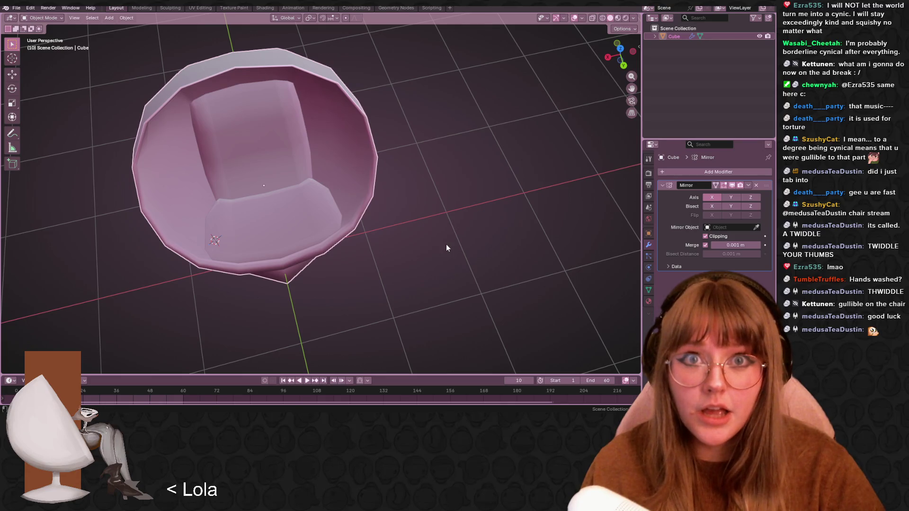
mouse_move(447, 244)
middle_mouse_down()
mouse_move(436, 243)
mouse_move(382, 158)
mouse_move(224, 18)
middle_mouse_up()
In UV Editing, select all chair faces and pan across the lettered colour grid
left_click(200, 8)
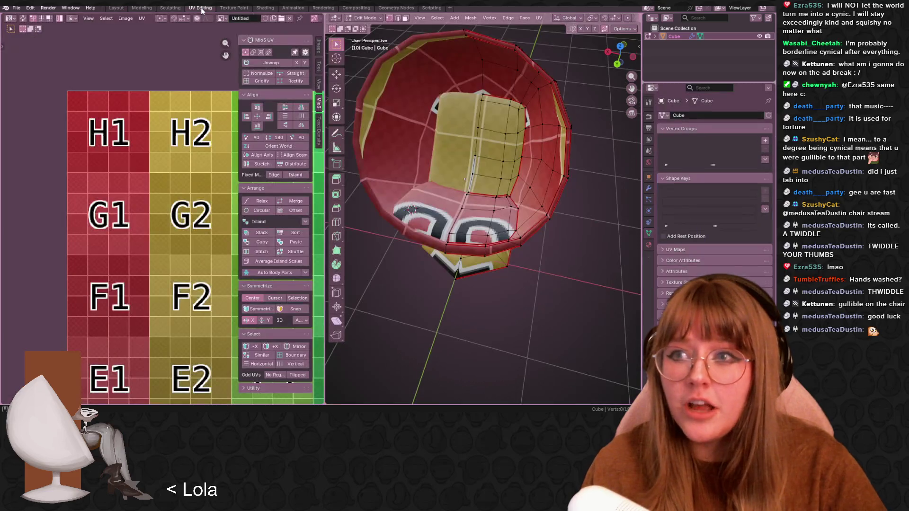
middle_click_drag(503, 197, 378, 47)
key("a")
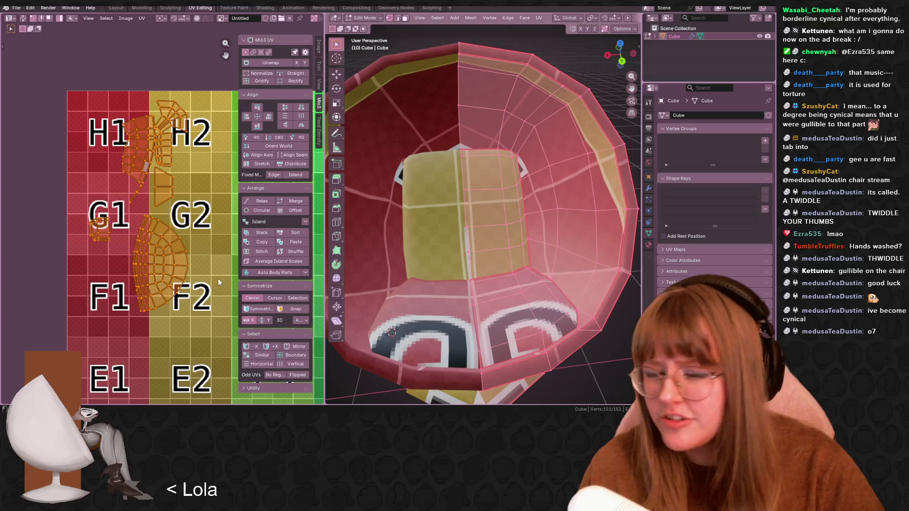
scroll(216, 275, "up", 1)
middle_click_drag(187, 286, 153, 242)
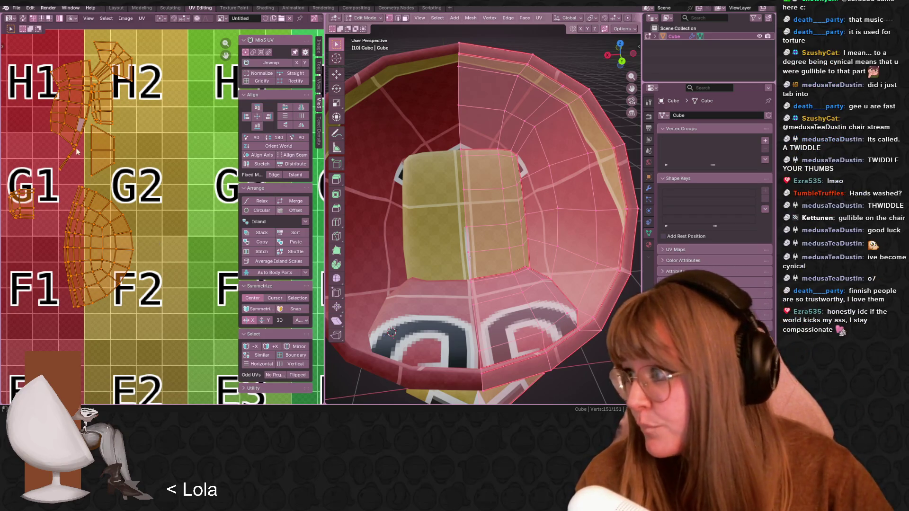
mouse_move(146, 216)
middle_mouse_down()
mouse_move(163, 272)
mouse_move(195, 276)
middle_mouse_up()
Trial-scale the UV islands, cancel the rescale, and return to Object Mode
key("s")
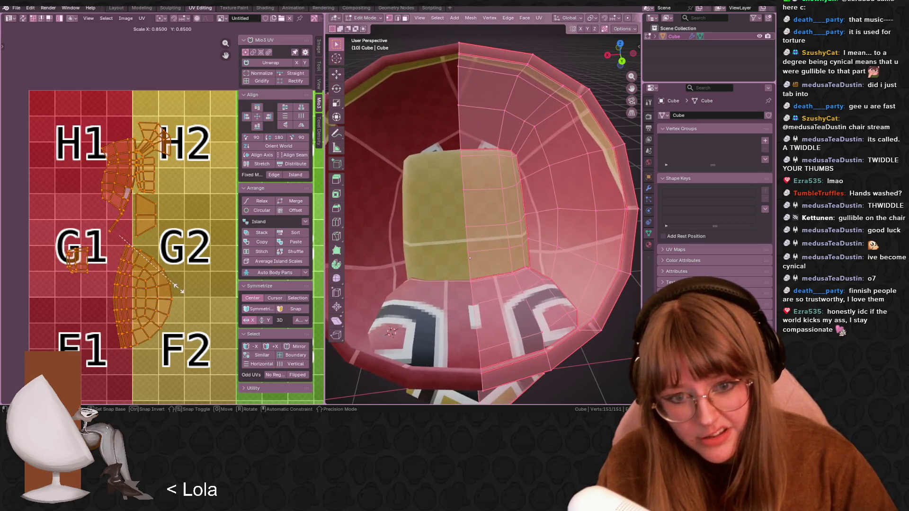
key("Escape")
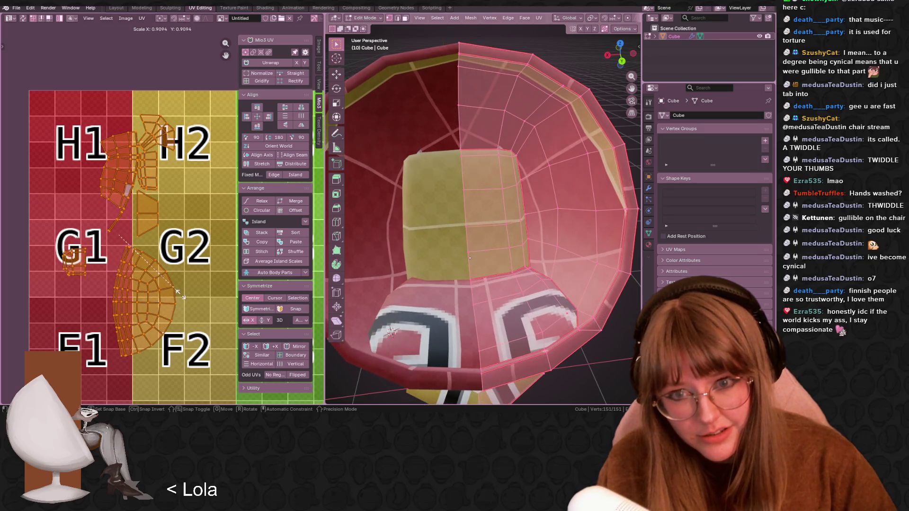
scroll(543, 260, "down", 5)
mouse_move(544, 261)
middle_mouse_down()
mouse_move(600, 278)
mouse_move(563, 276)
middle_mouse_up()
key("Tab")
scroll(563, 276, "up", 5)
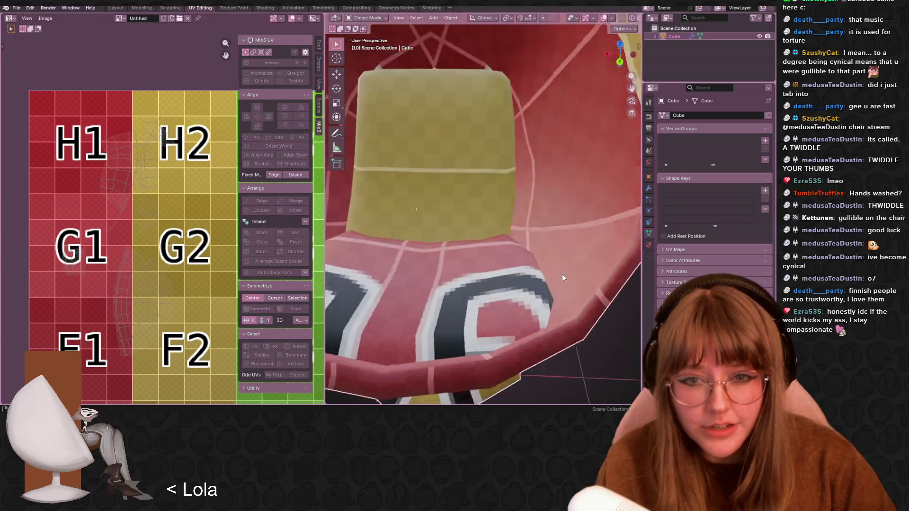
scroll(564, 276, "down", 2)
Set the Principled BSDF roughness and IOR to 1.000, then return to the UV Editing view
left_click(265, 7)
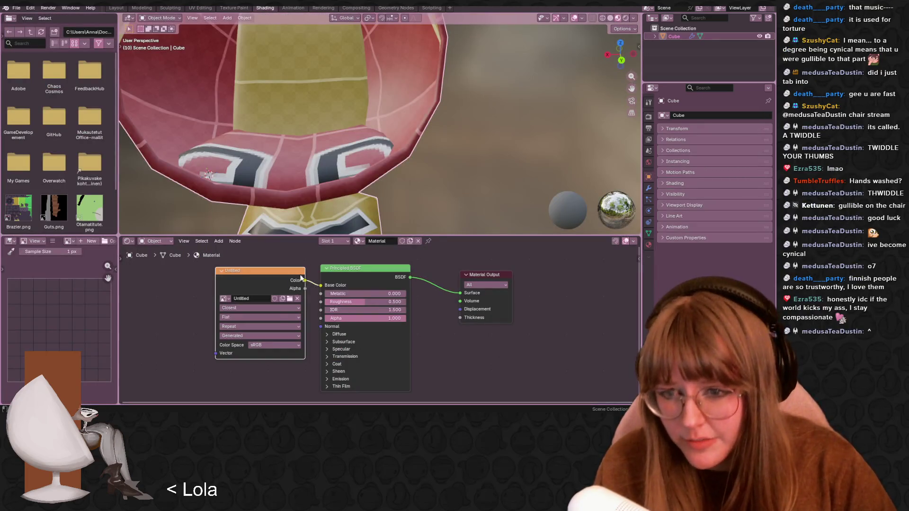
mouse_move(333, 302)
left_mouse_down()
mouse_move(379, 302)
mouse_move(360, 313)
left_mouse_up()
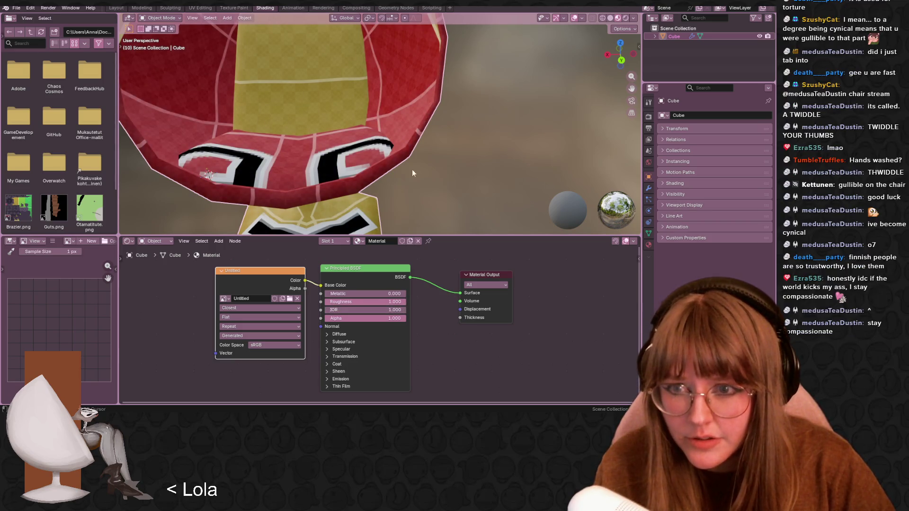
scroll(405, 173, "down", 5)
left_click(234, 7)
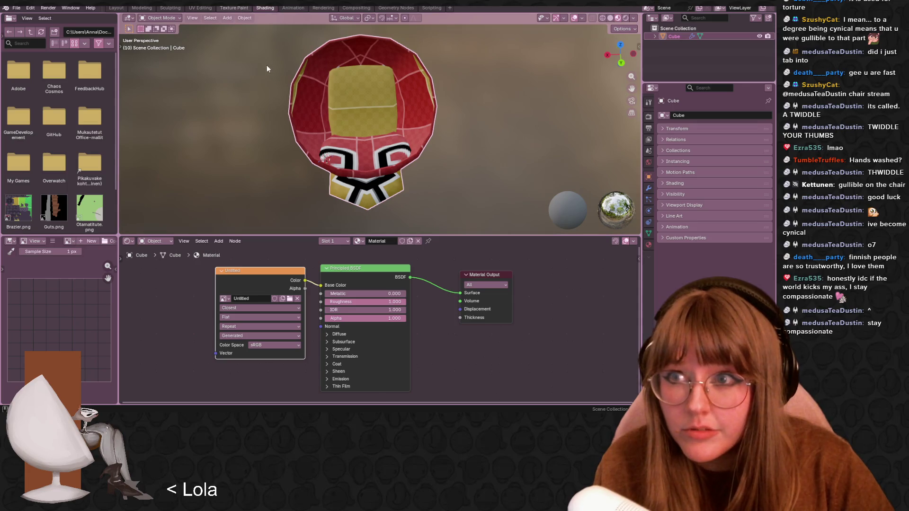
left_click(201, 8)
mouse_move(397, 103)
middle_mouse_down()
mouse_move(521, 198)
mouse_move(579, 262)
mouse_move(583, 284)
middle_mouse_up()
scroll(483, 168, "up", 4)
scroll(544, 222, "down", 2)
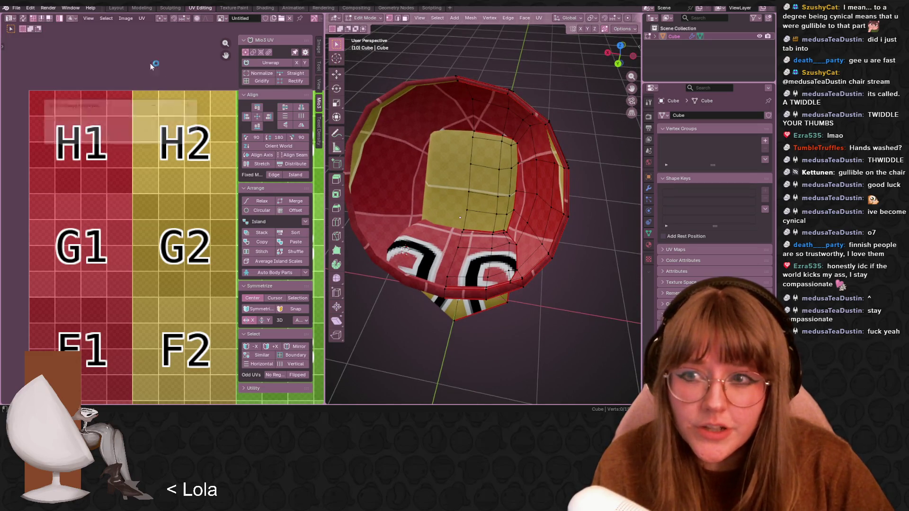
Take a first Win+Shift+S snip of the region around the chair
key("super+shift+s")
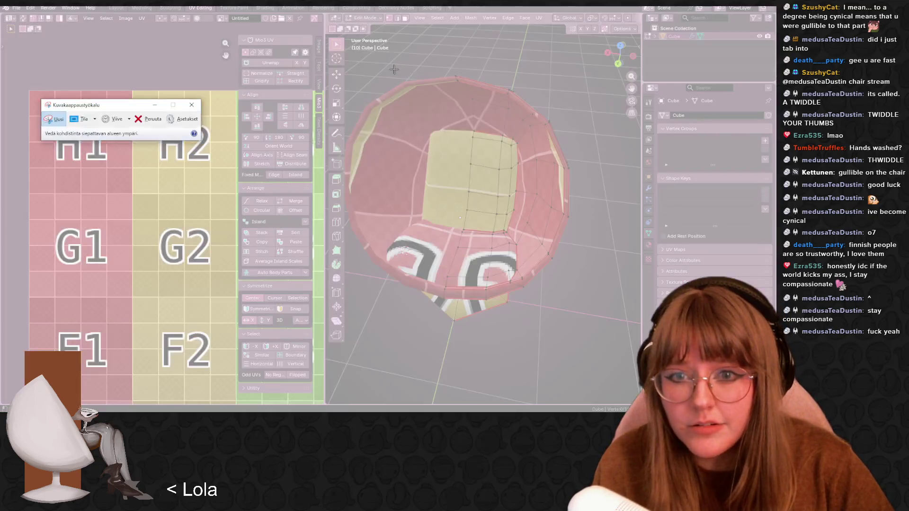
left_click_drag(442, 128, 593, 331)
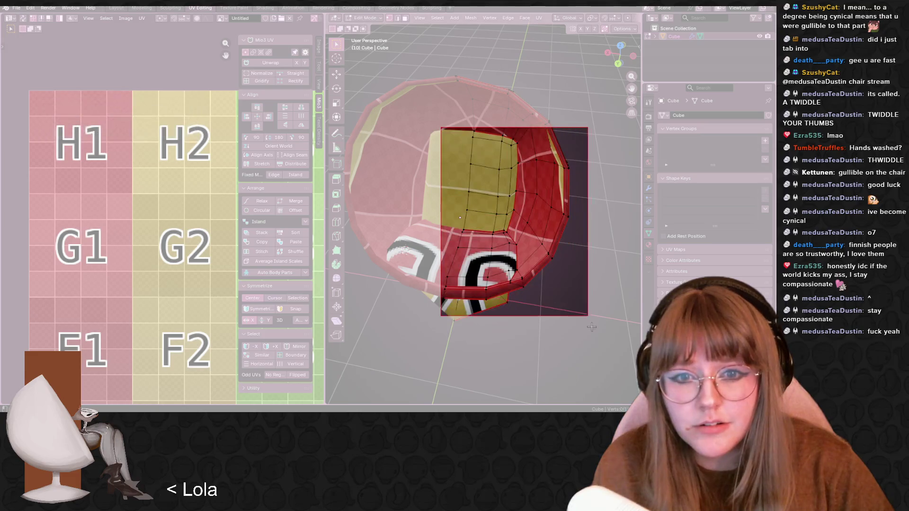
right_click(522, 262)
mouse_move(615, 251)
middle_mouse_down()
mouse_move(473, 244)
mouse_move(511, 247)
mouse_move(485, 242)
middle_mouse_up()
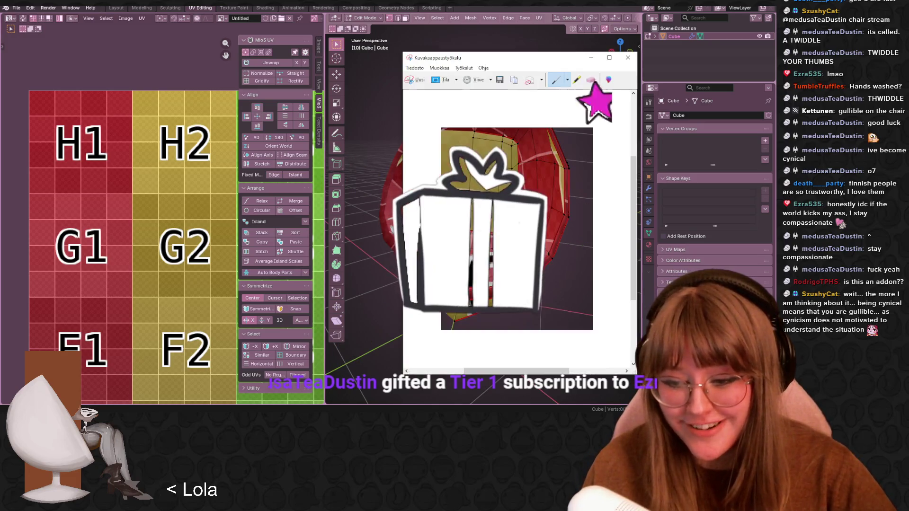
Recapture the whole chair and copy the snip to the clipboard with Kopioi
left_click(419, 81)
left_click_drag(371, 50, 588, 382)
right_click(518, 302)
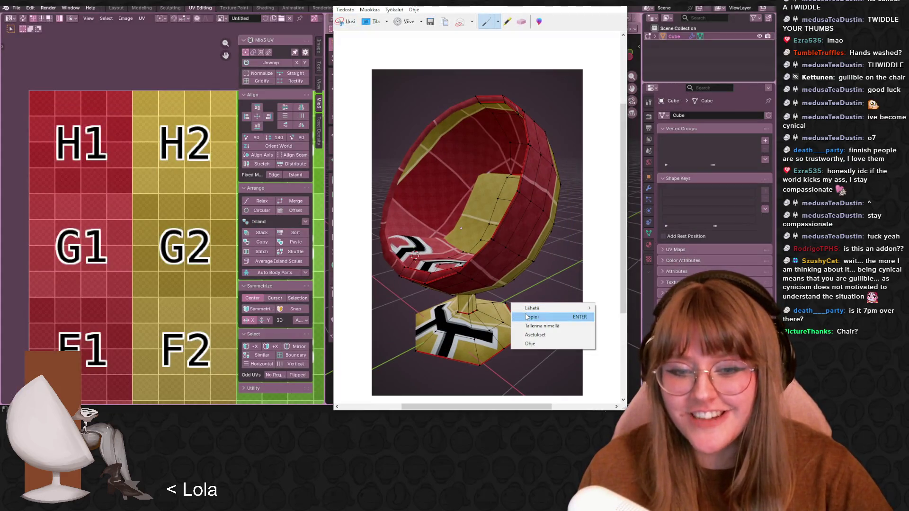
left_click(535, 314)
middle_click_drag(473, 213, 530, 199)
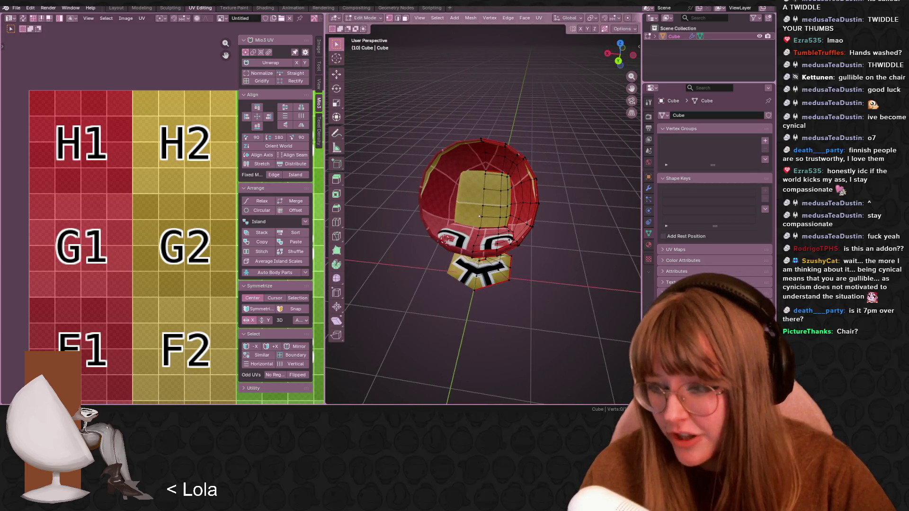
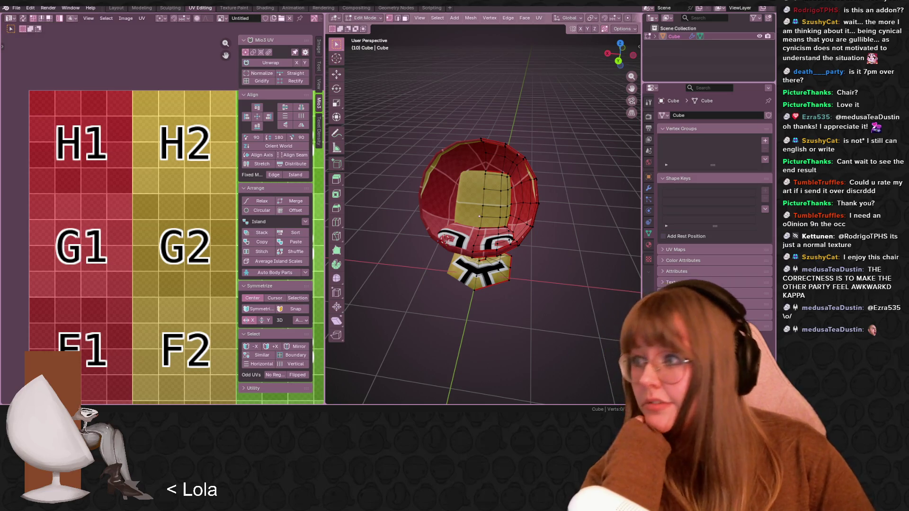
Orbit down to a low side view of the chair and switch to the Shading workspace
mouse_move(474, 274)
middle_mouse_down()
mouse_move(467, 231)
mouse_move(471, 241)
middle_mouse_up()
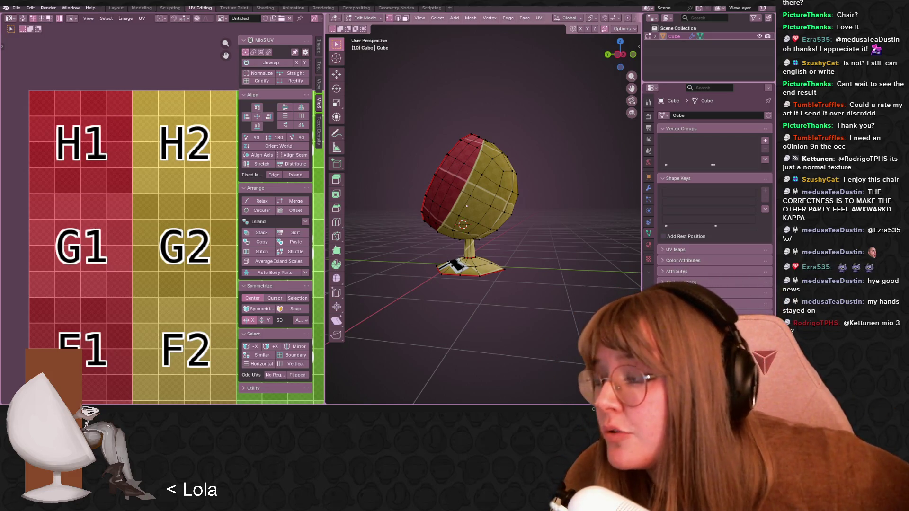
left_click(265, 7)
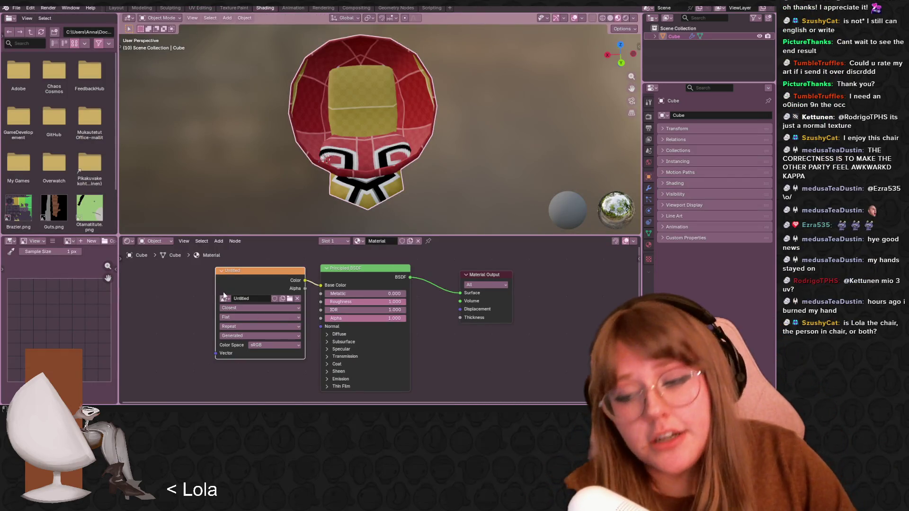
Unlink the image from Base Color, then add and delete an empty Image Texture node
left_click_drag(296, 274, 243, 274)
mouse_move(321, 284)
left_mouse_down()
mouse_move(289, 281)
mouse_move(323, 288)
mouse_move(322, 276)
left_mouse_up()
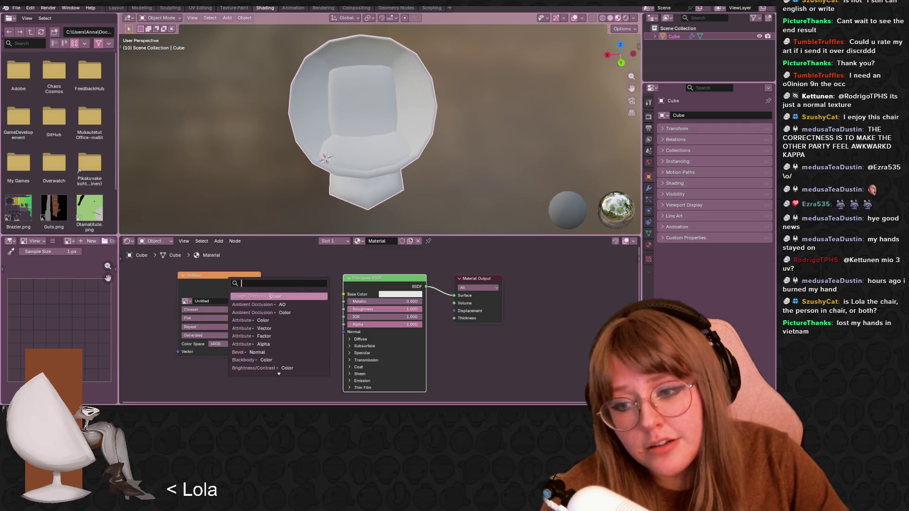
left_click(270, 296)
left_click(312, 303)
left_click(307, 296)
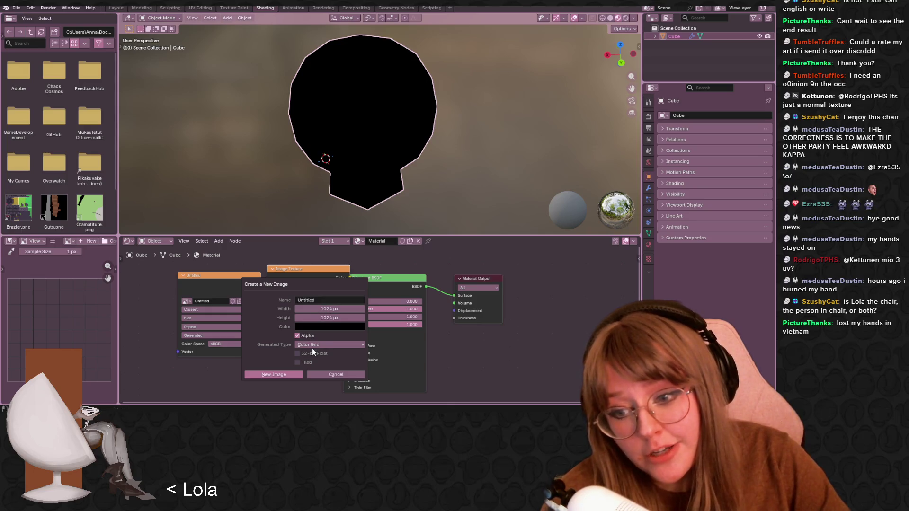
left_click(332, 373)
left_click(309, 271)
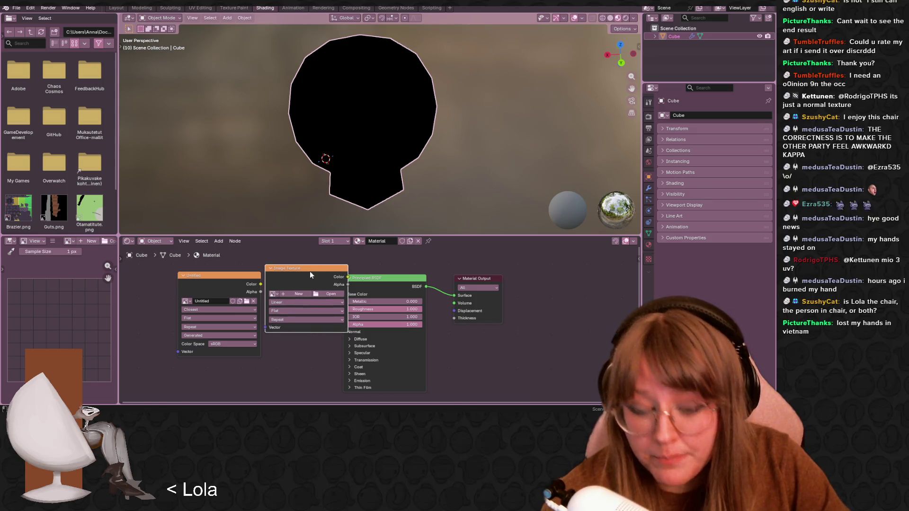
key("x")
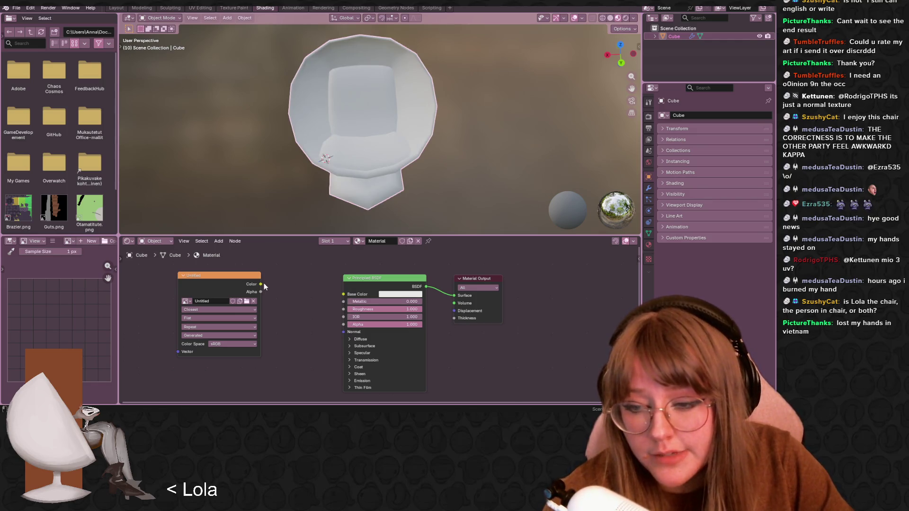
Connect the Untitled grid image's Color to the Principled BSDF Base Color and reposition the node
left_click_drag(260, 284, 343, 294)
mouse_move(234, 280)
left_mouse_down()
mouse_move(255, 279)
mouse_move(269, 298)
left_mouse_up()
mouse_move(422, 106)
middle_mouse_down()
mouse_move(303, 76)
mouse_move(227, 106)
middle_mouse_up()
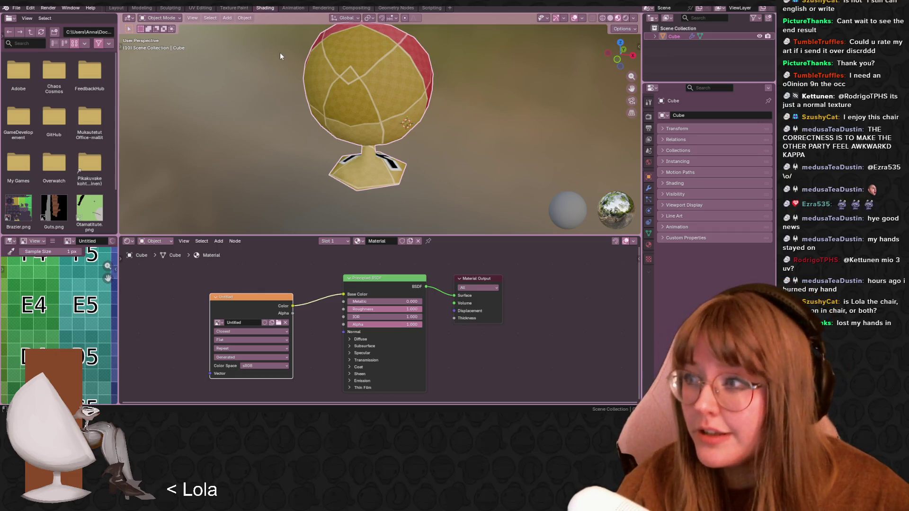
Orbit to view the chair's back, then bring the browser with the shared drawing into view
mouse_move(337, 112)
middle_mouse_down()
mouse_move(422, 108)
mouse_move(400, 117)
mouse_move(403, 130)
middle_mouse_up()
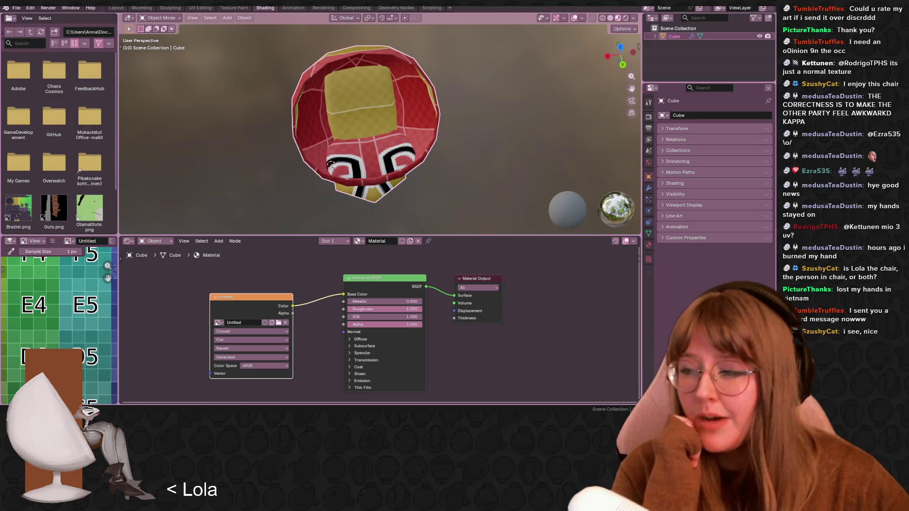
left_click_drag(387, 76, 515, 53)
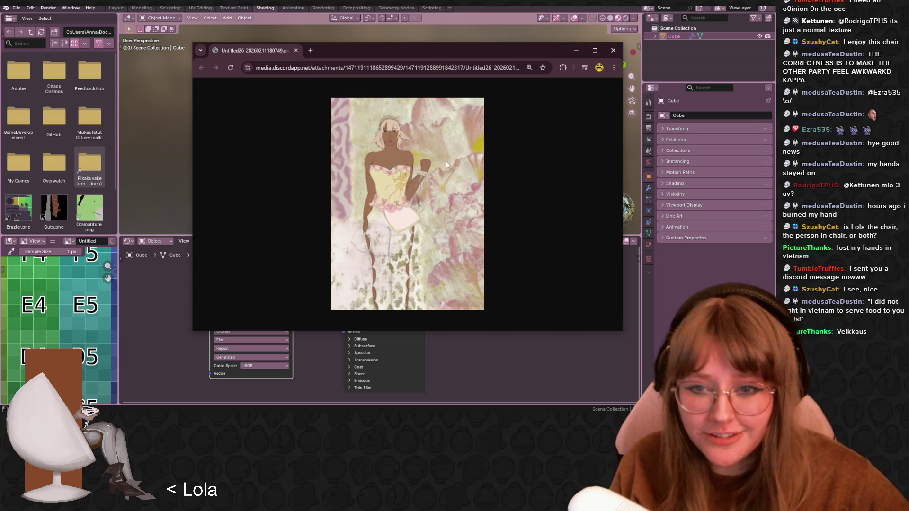
Maximise the browser and zoom around the shared drawing, then return to Blender
scroll(400, 191, "up", 2, "ctrl")
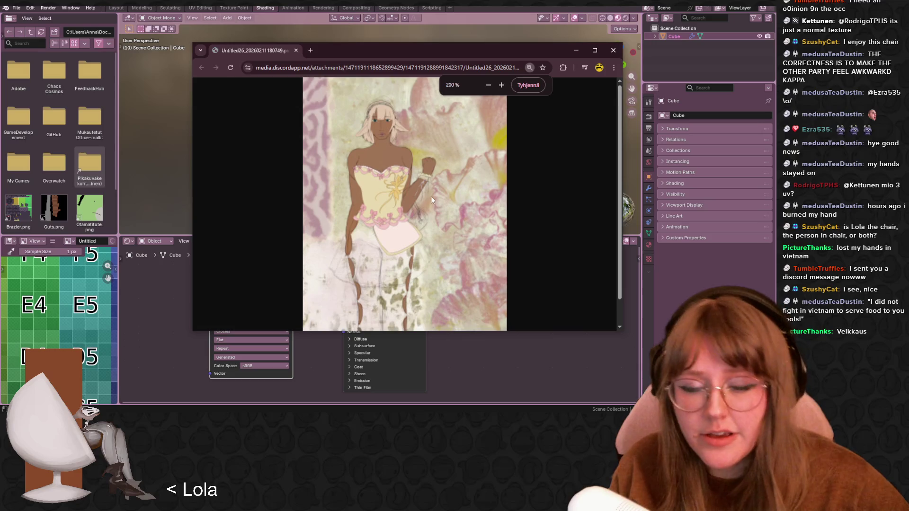
scroll(430, 197, "down", 1)
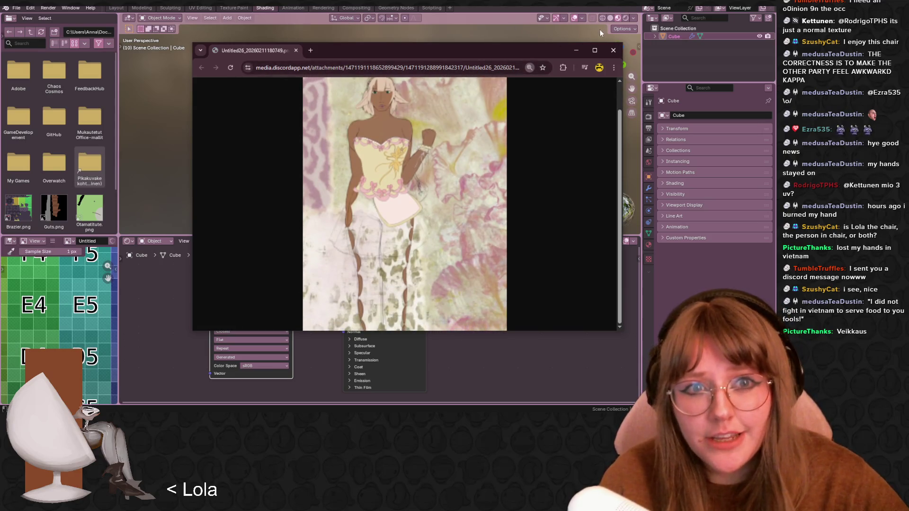
left_click(593, 50)
scroll(383, 180, "up", 2, "ctrl")
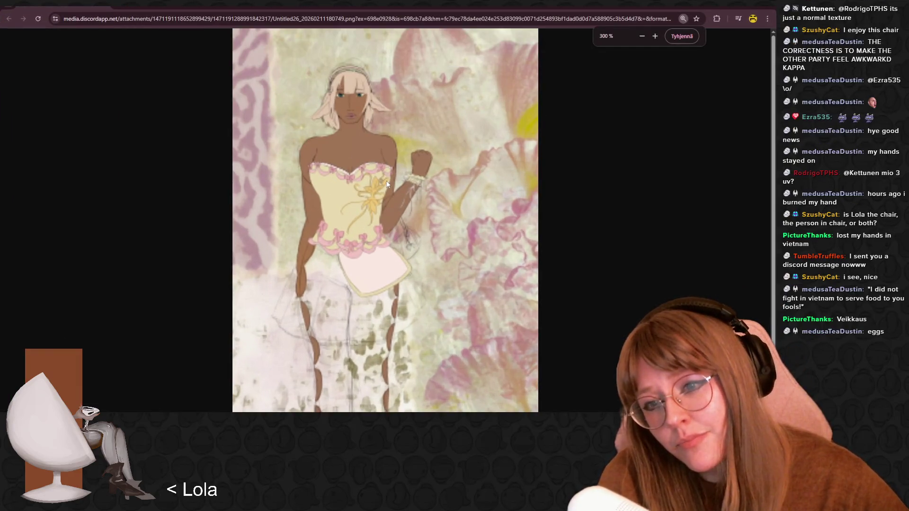
scroll(386, 182, "down", 1)
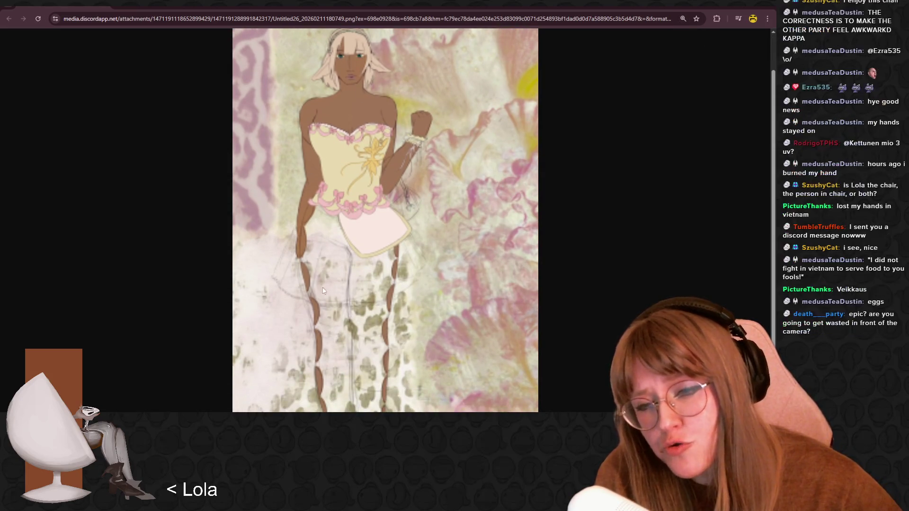
scroll(388, 158, "up", 1)
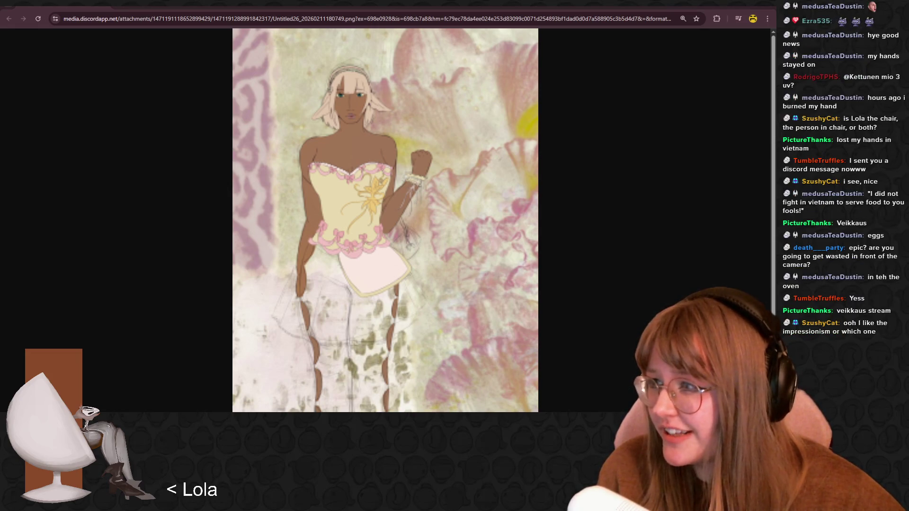
scroll(346, 180, "down", 1)
scroll(346, 180, "up", 1)
scroll(345, 181, "down", 1)
scroll(345, 180, "up", 1)
scroll(345, 180, "down", 1)
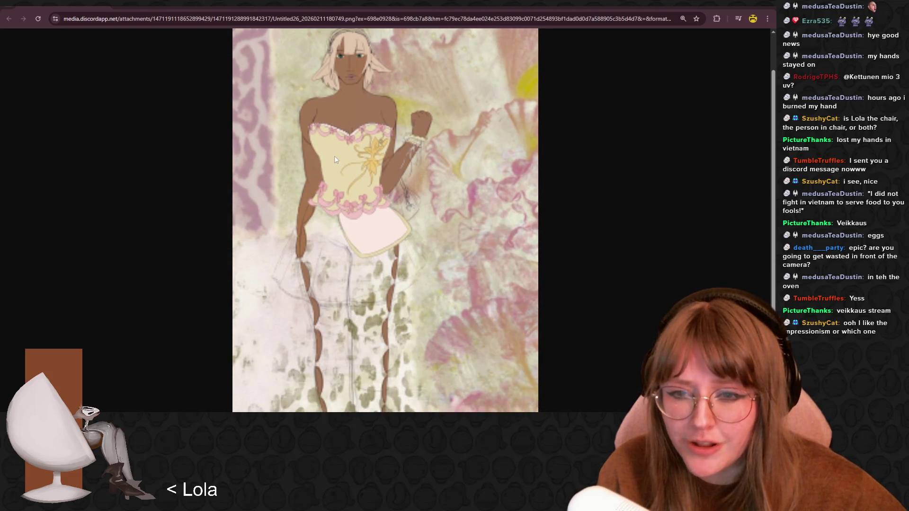
scroll(334, 158, "up", 1)
scroll(363, 185, "down", 1)
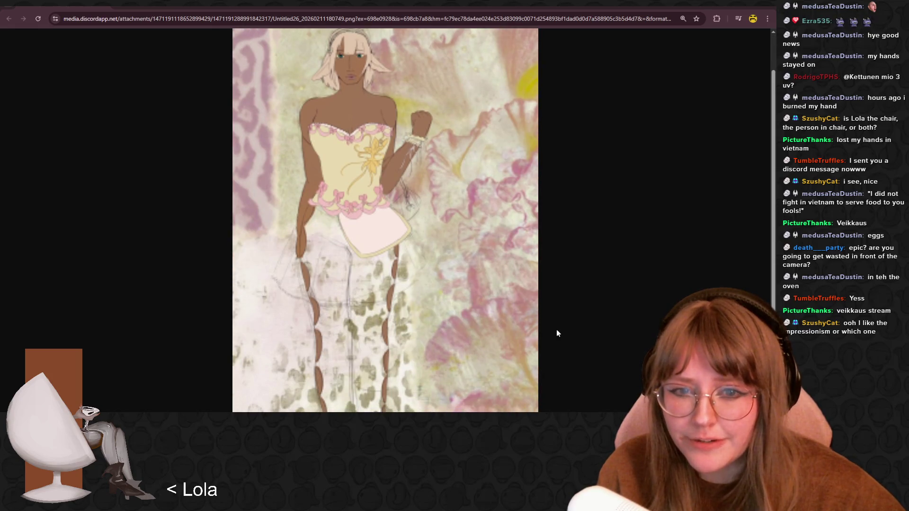
scroll(421, 213, "up", 1)
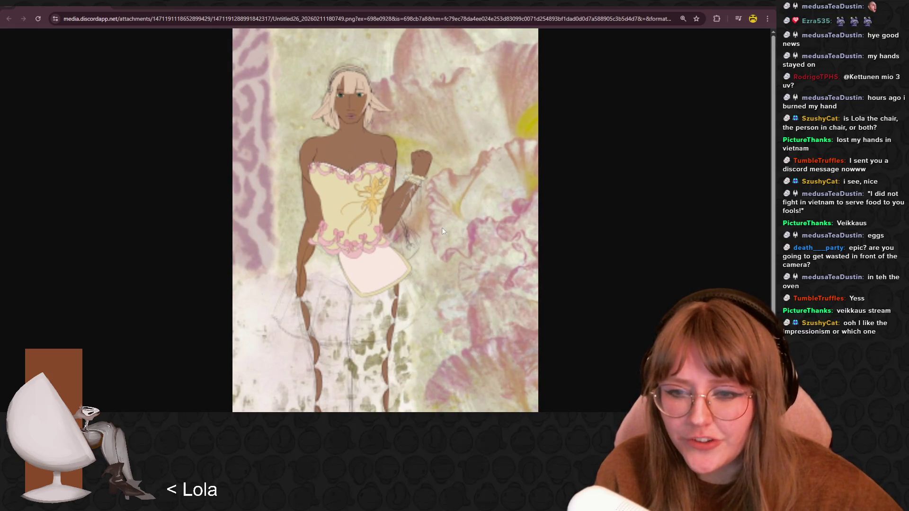
scroll(415, 185, "down", 1, "ctrl")
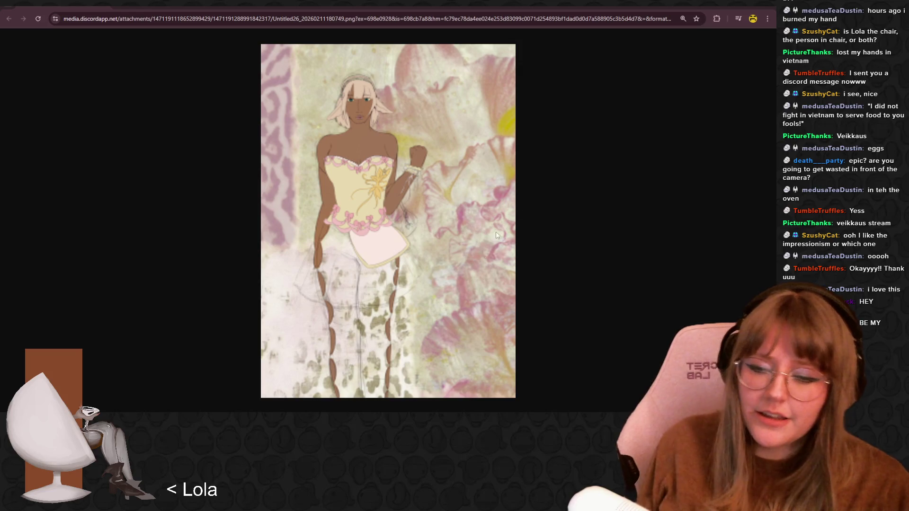
key("alt+Tab")
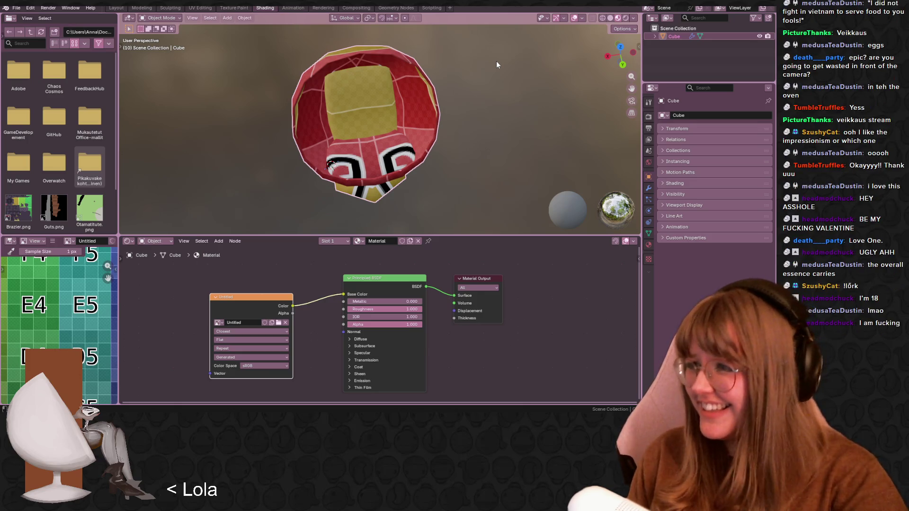
mouse_move(521, 94)
middle_mouse_down()
mouse_move(422, 100)
mouse_move(372, 138)
mouse_move(402, 125)
mouse_move(424, 143)
mouse_move(519, 174)
mouse_move(419, 104)
mouse_move(376, 122)
mouse_move(401, 147)
mouse_move(295, 117)
mouse_move(450, 118)
mouse_move(365, 113)
middle_mouse_up()
scroll(372, 139, "up", 5)
scroll(372, 138, "down", 5)
scroll(402, 146, "up", 2)
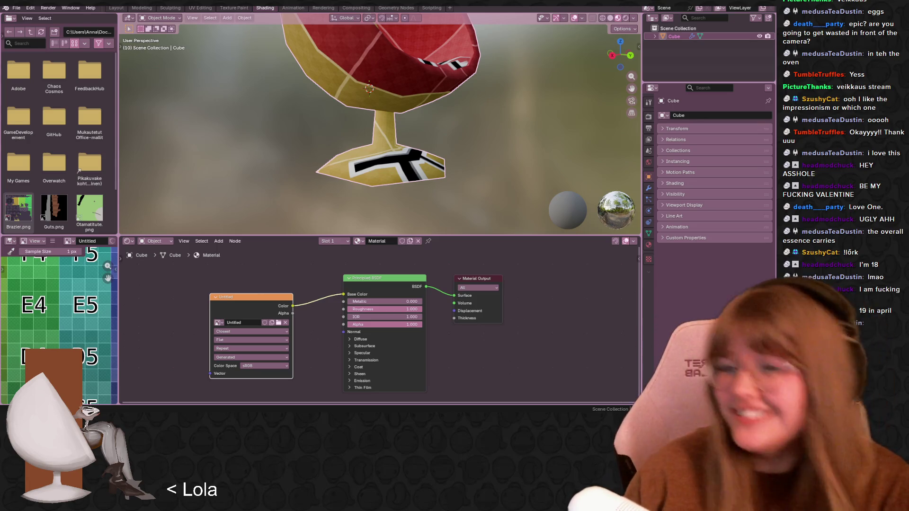
scroll(426, 117, "up", 1)
mouse_move(486, 132)
middle_mouse_down()
mouse_move(416, 108)
mouse_move(401, 116)
mouse_move(457, 120)
mouse_move(453, 111)
middle_mouse_up()
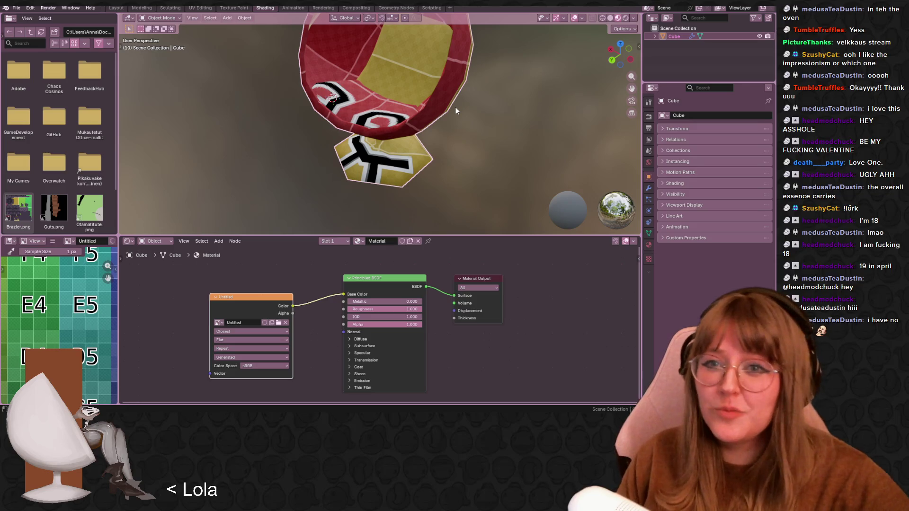
middle_click_drag(211, 202, 421, 97)
scroll(421, 98, "up", 5)
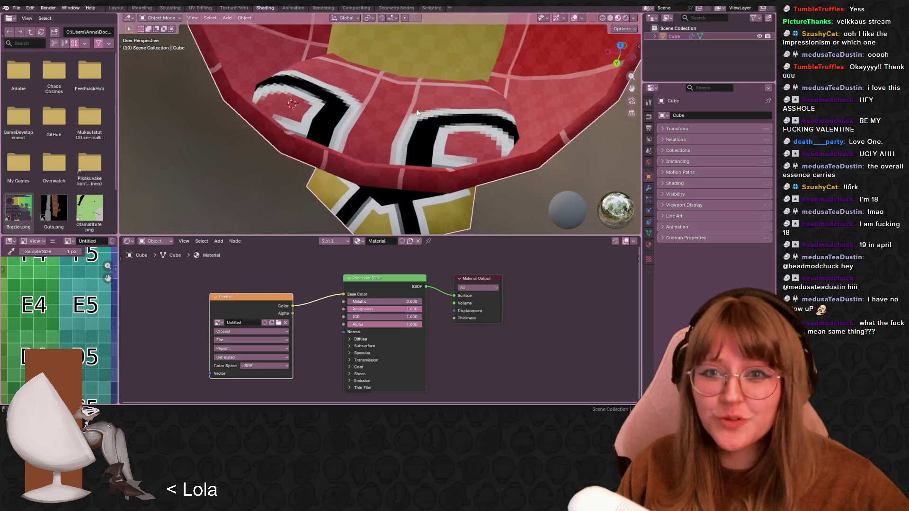
middle_click_drag(460, 146, 484, 154)
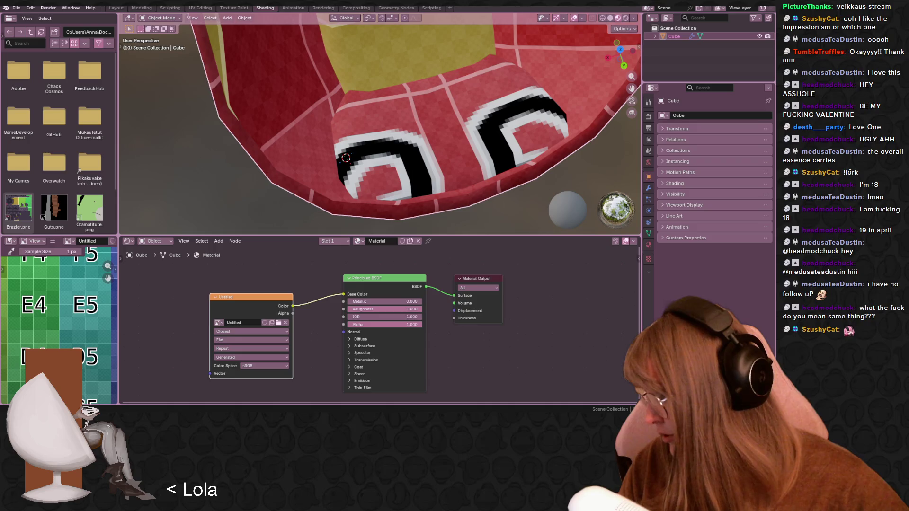
scroll(515, 198, "down", 5)
middle_click_drag(515, 198, 444, 135)
middle_click_drag(432, 169, 402, 151)
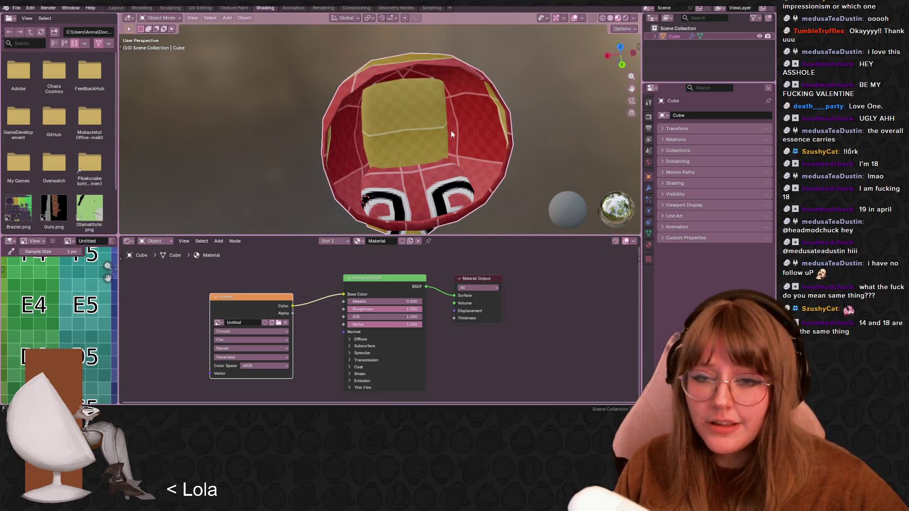
Tilt the view to show the chair's top rim
middle_click_drag(451, 134, 427, 113)
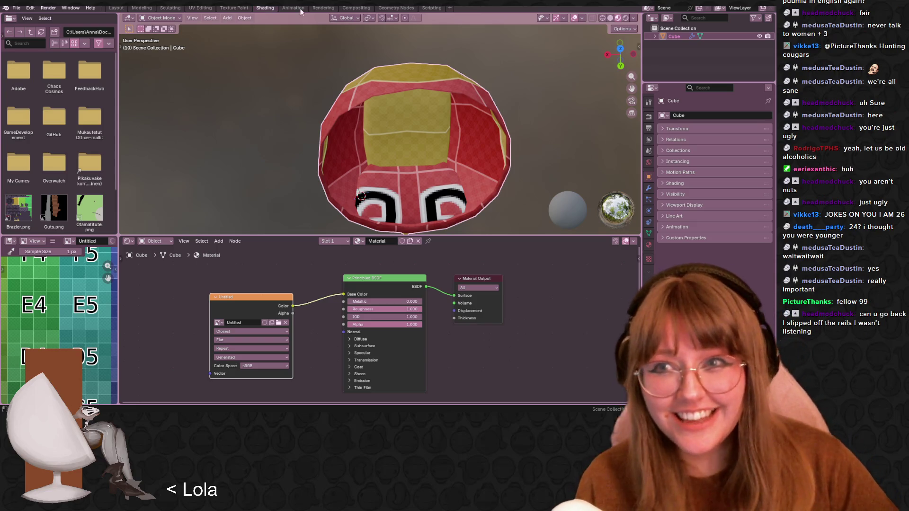
Inspect the full H1–A8 grid texture in Texture Paint with brighter textured shading
left_click(240, 11)
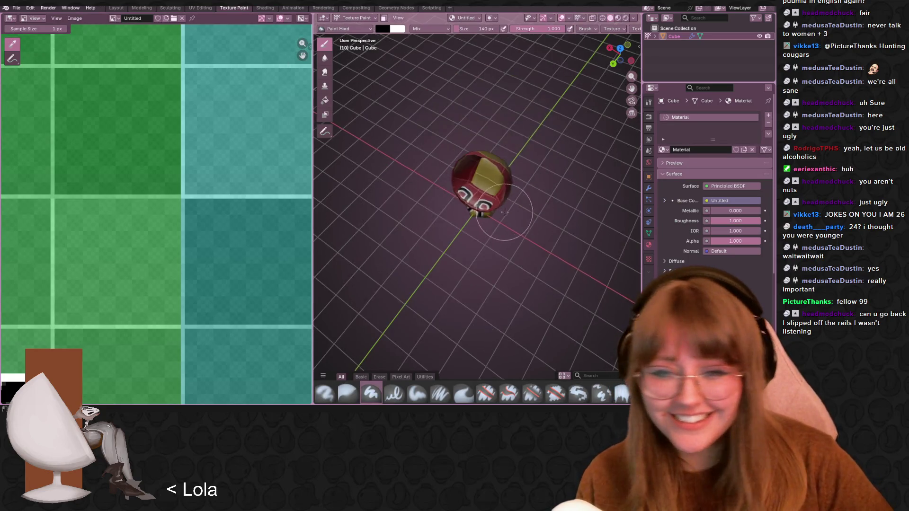
left_click(624, 18)
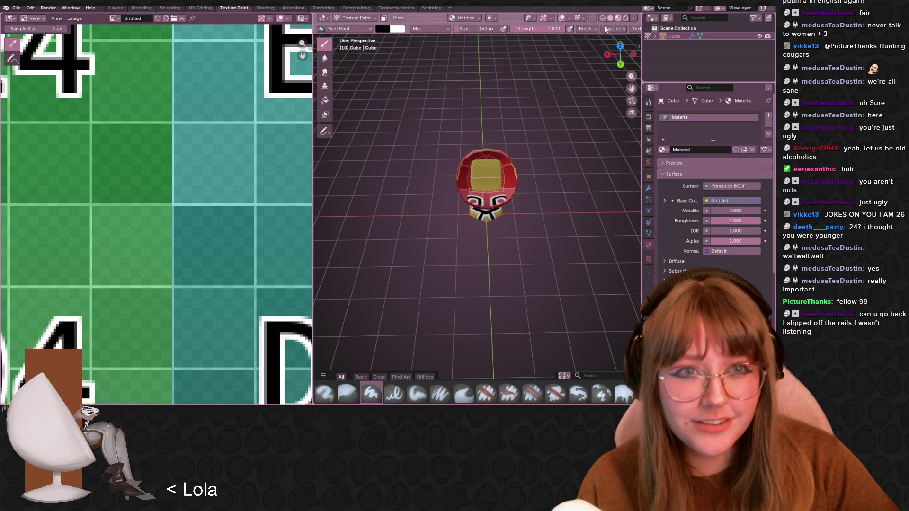
scroll(164, 167, "down", 4)
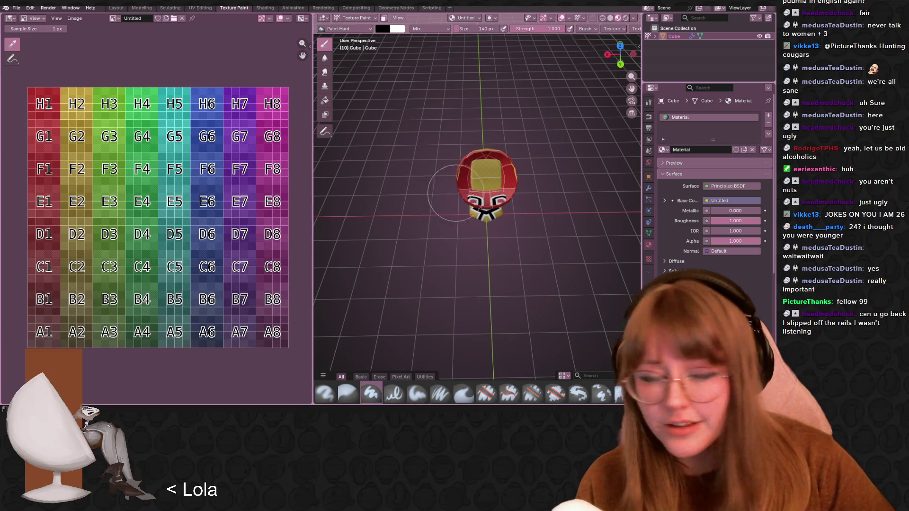
scroll(486, 202, "up", 5)
mouse_move(486, 203)
middle_mouse_down()
mouse_move(582, 151)
mouse_move(533, 155)
middle_mouse_up()
Move to UV Editing with the chair in Edit Mode and orbit around it
left_click(198, 7)
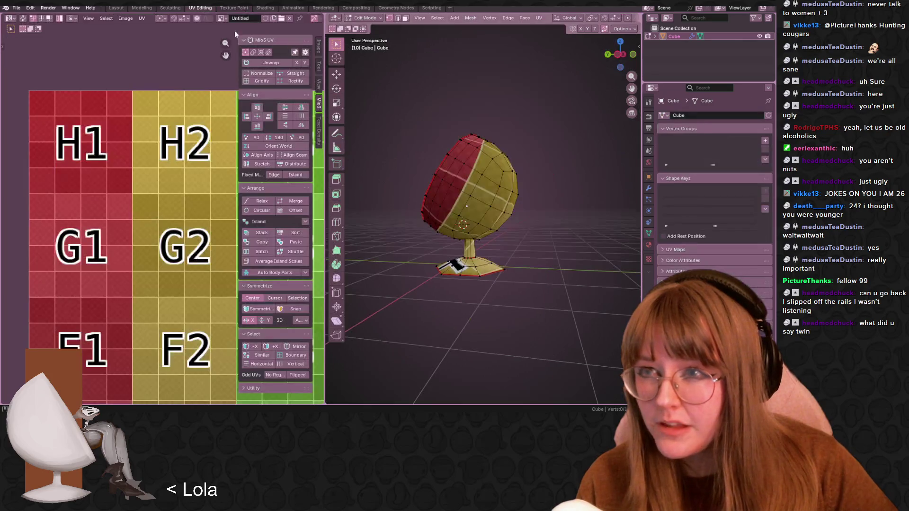
scroll(535, 221, "down", 3)
middle_click_drag(511, 213, 535, 221)
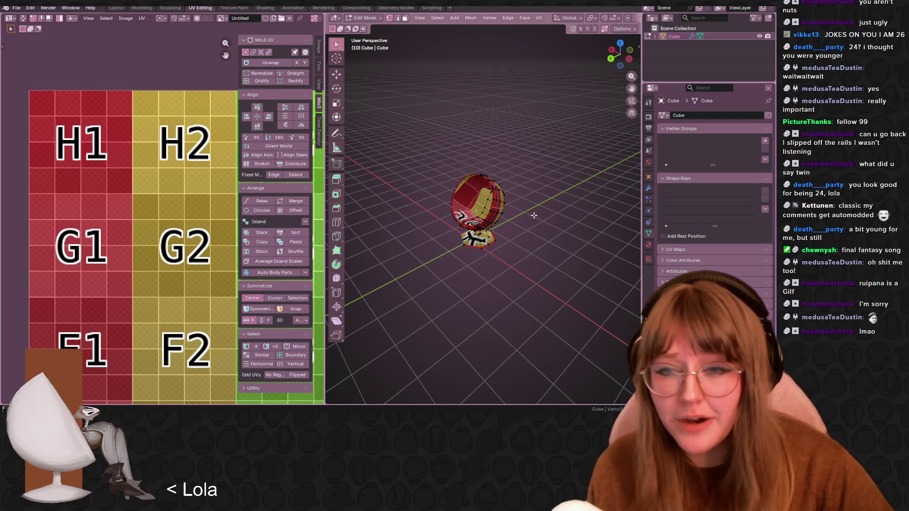
Select the whole mesh, then move the small island to G2 and the large island to H2
middle_click_drag(533, 216, 574, 236)
key("a")
middle_click_drag(166, 242, 137, 203)
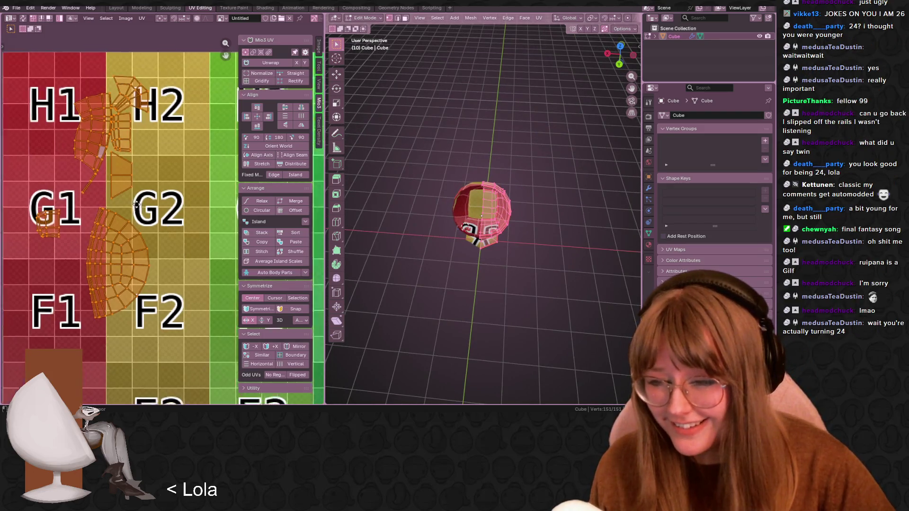
left_click(44, 218)
left_click_drag(45, 217, 168, 186)
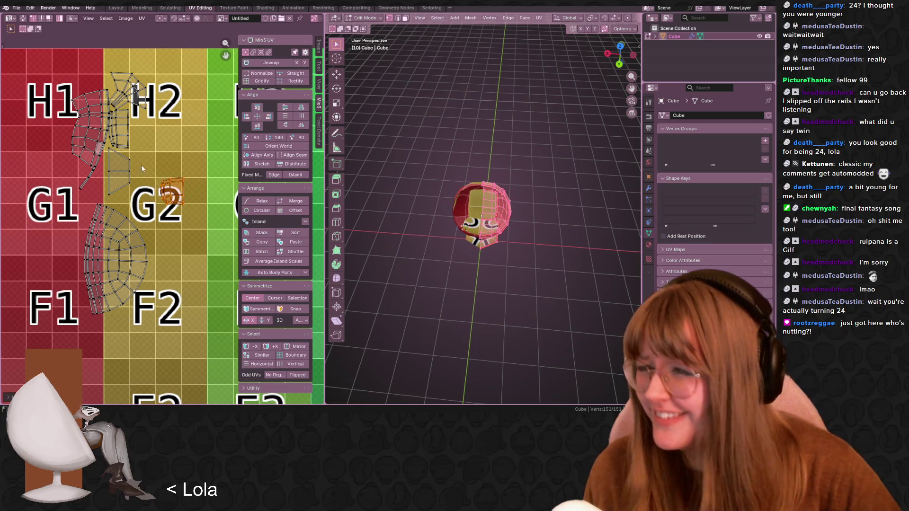
left_click(124, 143)
left_click_drag(124, 143, 184, 129)
middle_click_drag(174, 230, 187, 244)
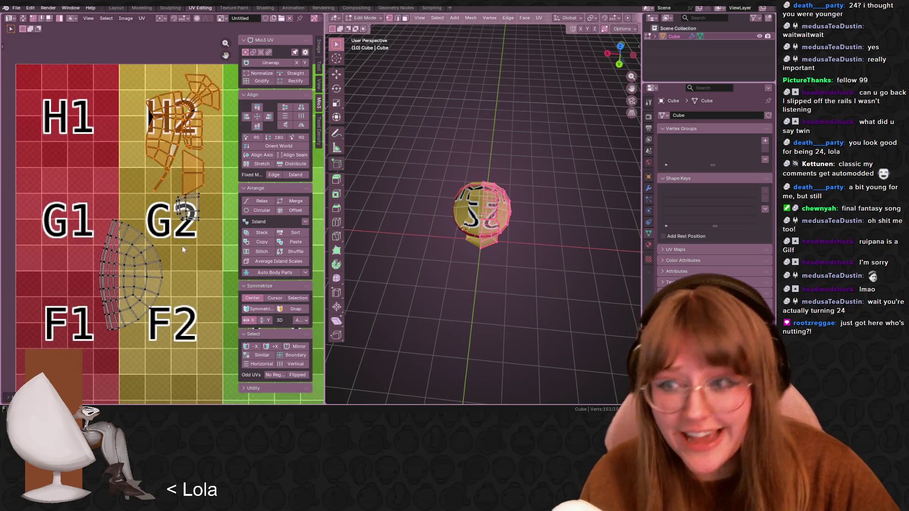
Move the fan island from G1/F1 up onto tile H1 and centre it
left_click(149, 282)
mouse_move(160, 302)
middle_mouse_down()
mouse_move(202, 312)
mouse_move(171, 342)
middle_mouse_up()
left_click_drag(171, 342, 102, 198)
scroll(492, 222, "up", 5)
middle_click_drag(502, 232, 521, 215)
mouse_move(98, 192)
middle_mouse_down()
mouse_move(175, 228)
mouse_move(126, 228)
middle_mouse_up()
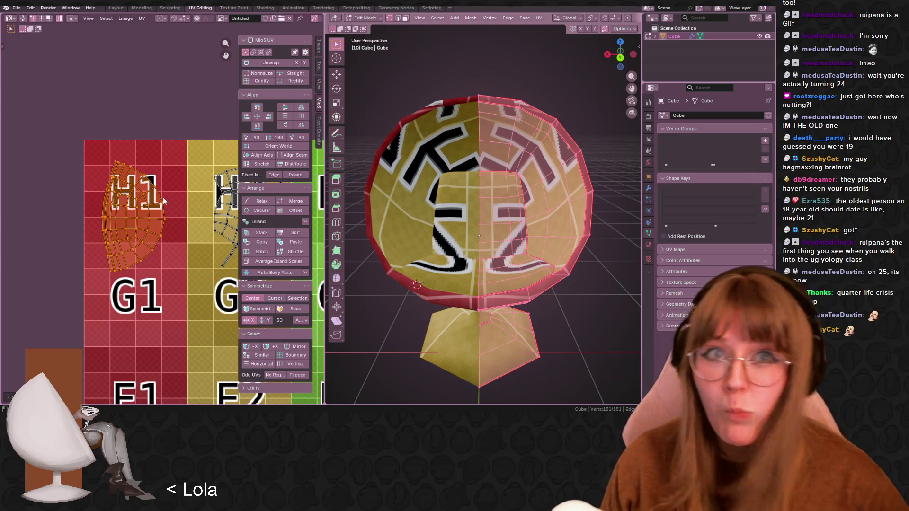
Zoom the UV grid in around H1 and G1 and orbit to view the head from above
key("Right")
key("Up")
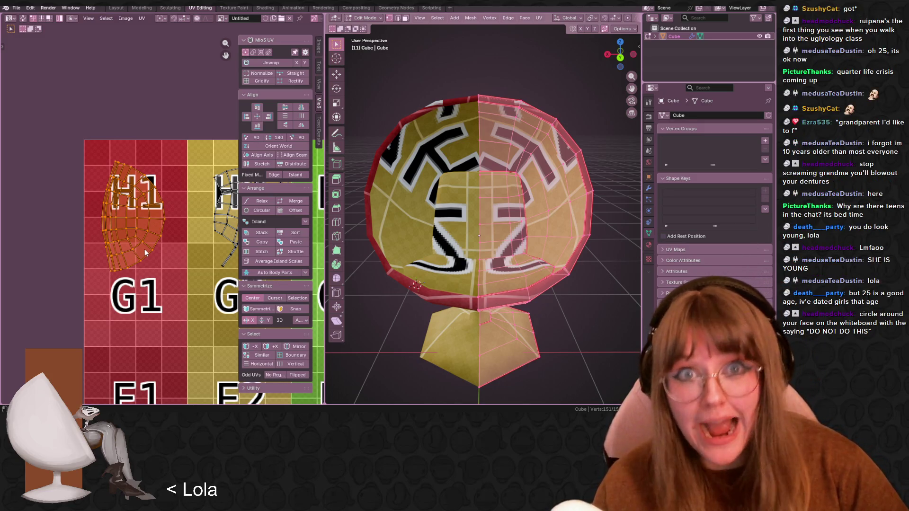
scroll(145, 254, "down", 1)
middle_click_drag(182, 247, 165, 204)
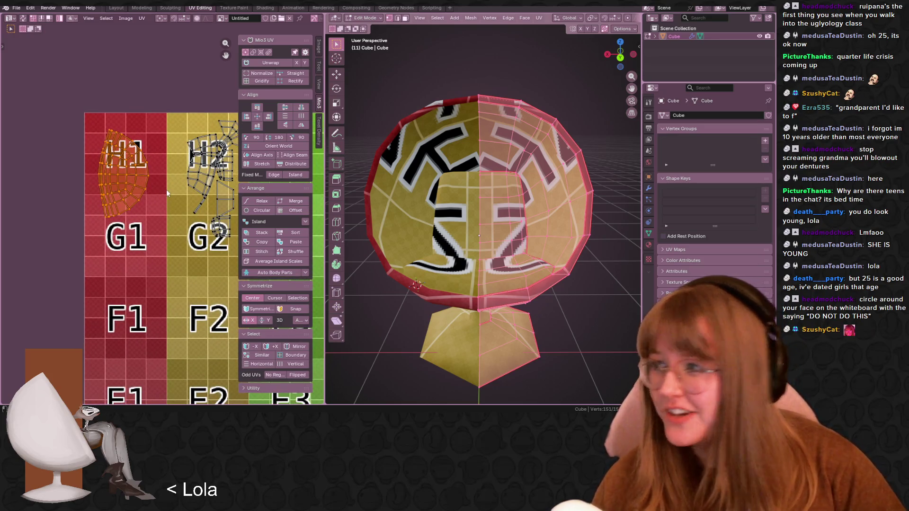
scroll(171, 183, "down", 1)
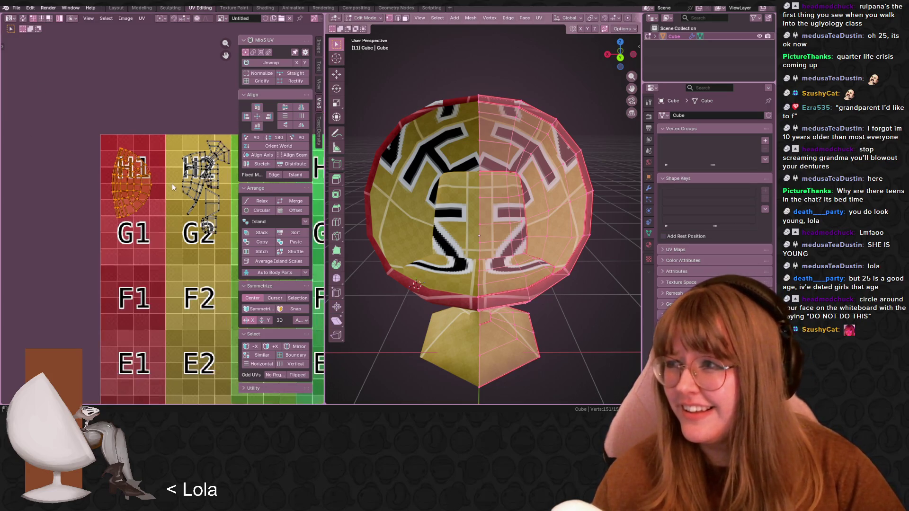
scroll(152, 138, "up", 1)
middle_click_drag(151, 138, 131, 64)
scroll(168, 101, "up", 1)
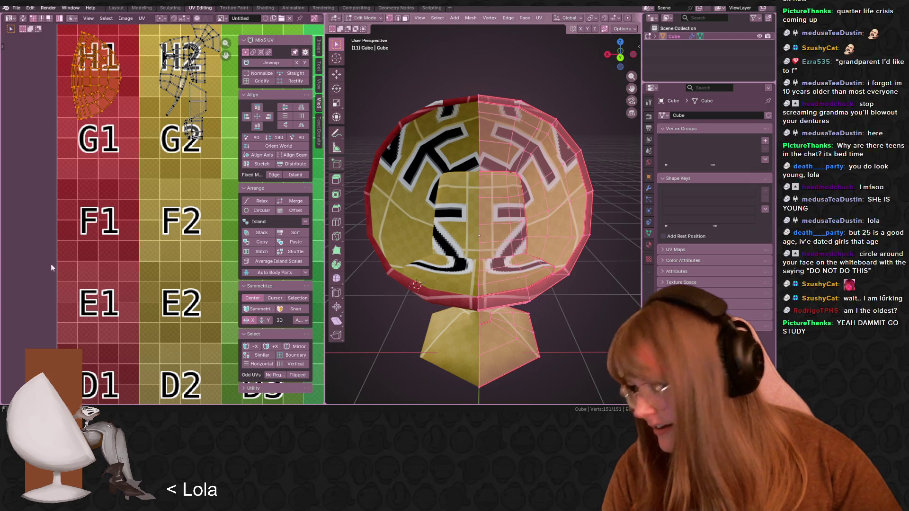
mouse_move(568, 273)
middle_mouse_down()
mouse_move(573, 232)
mouse_move(574, 296)
middle_mouse_up()
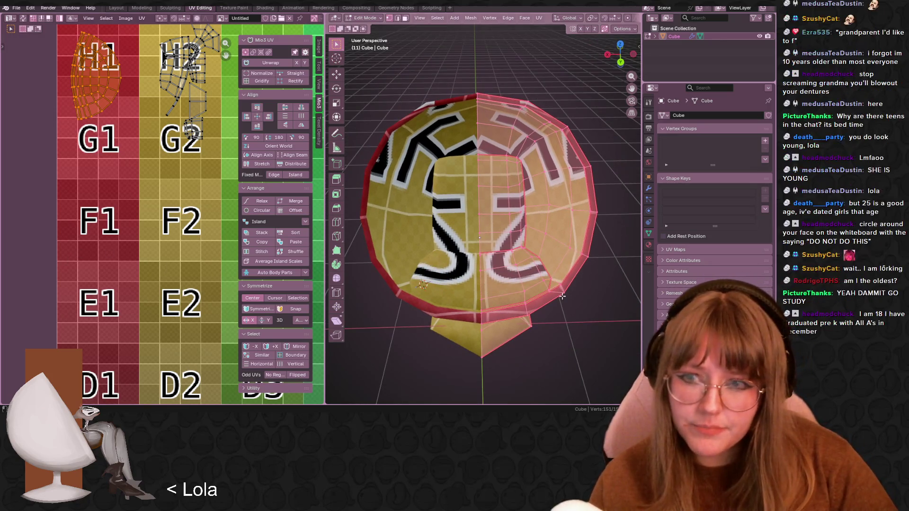
Select the left half of the head with L and scale its UV islands larger
key("l")
middle_click_drag(426, 218, 409, 243, "shift")
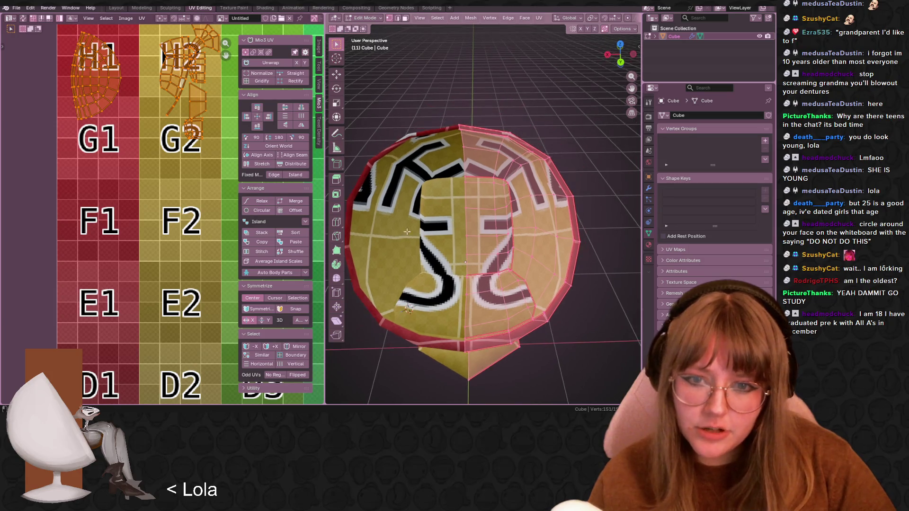
middle_click_drag(182, 126, 176, 202)
middle_click_drag(185, 166, 152, 184)
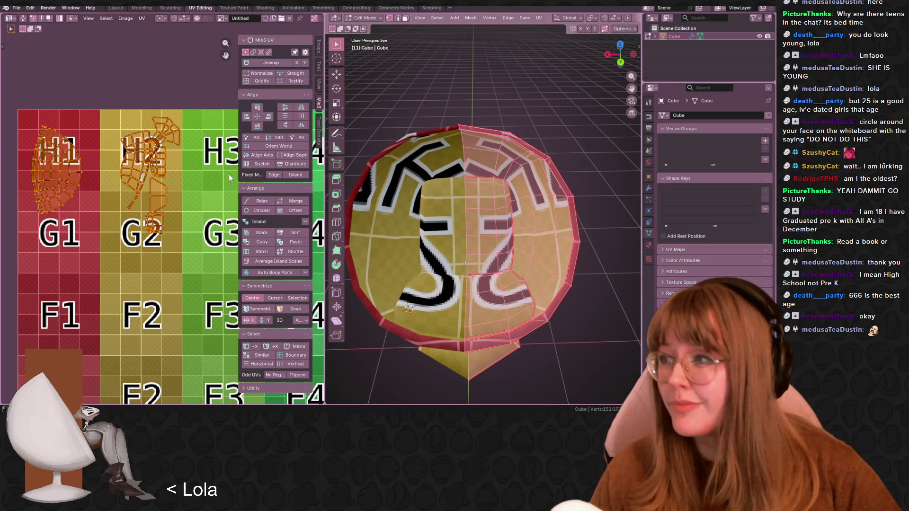
middle_click_drag(141, 173, 135, 185)
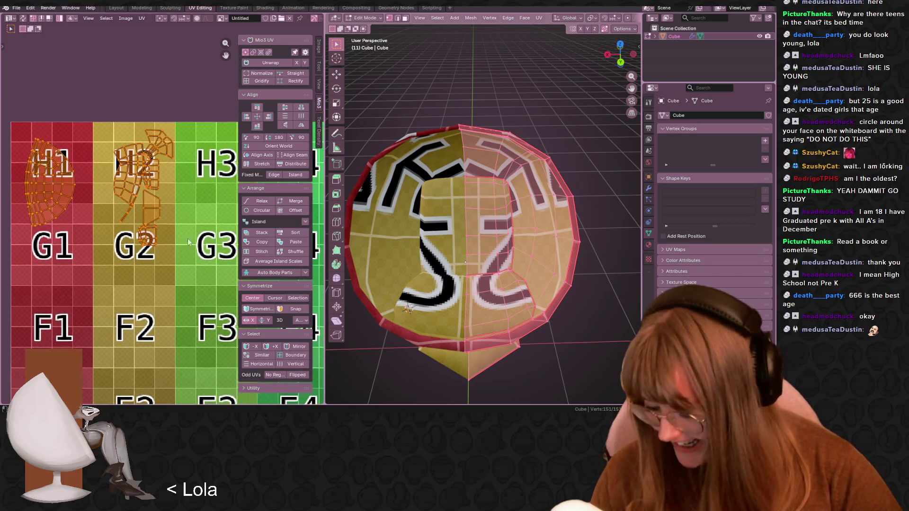
key("s")
left_click(191, 208)
middle_click_drag(172, 203, 192, 247)
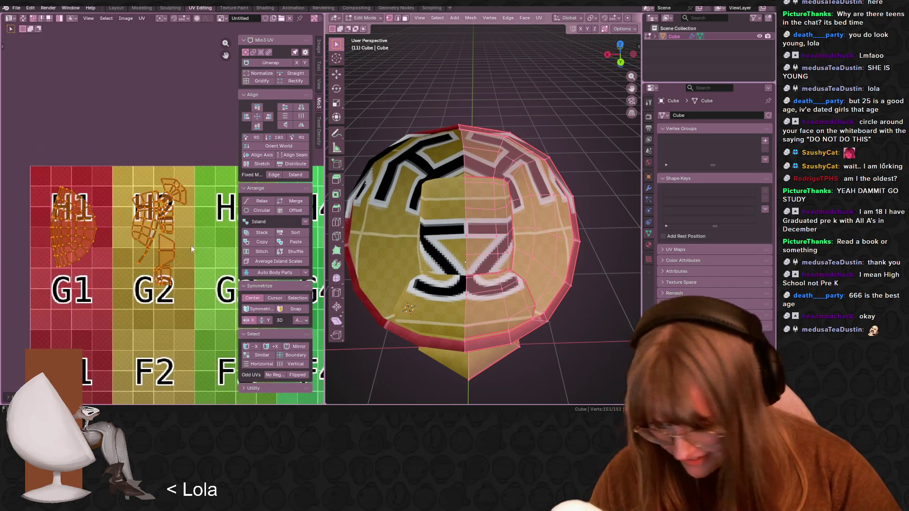
Move the selected islands over the H1 and H2 tiles and reframe the grid view
key("g")
left_click(161, 219)
middle_click_drag(127, 212, 136, 216)
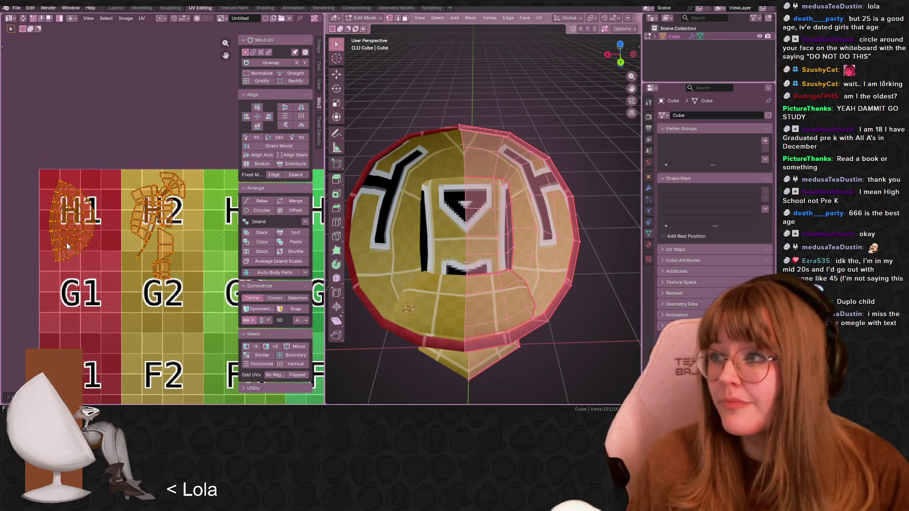
middle_click_drag(91, 225, 99, 196)
scroll(98, 195, "up", 2)
middle_click_drag(84, 138, 87, 103)
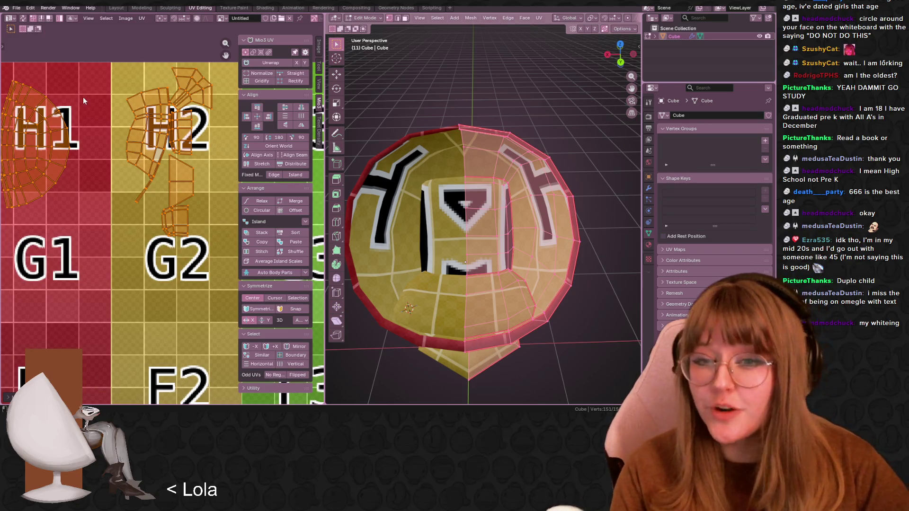
middle_click_drag(111, 145, 151, 212)
Orbit close on the head's face and shift the islands again to adjust the lettering
middle_click_drag(422, 228, 535, 244)
scroll(538, 244, "up", 5)
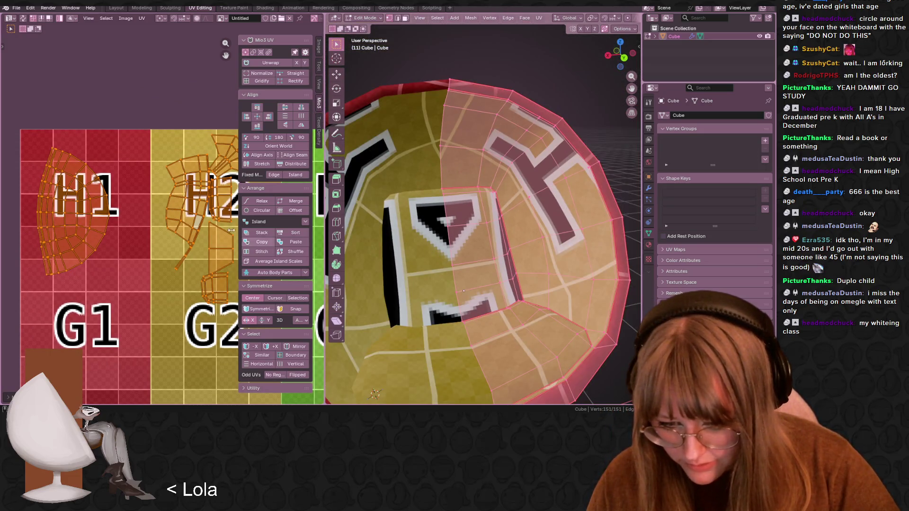
mouse_move(161, 189)
middle_mouse_down()
mouse_move(157, 232)
mouse_move(115, 229)
middle_mouse_up()
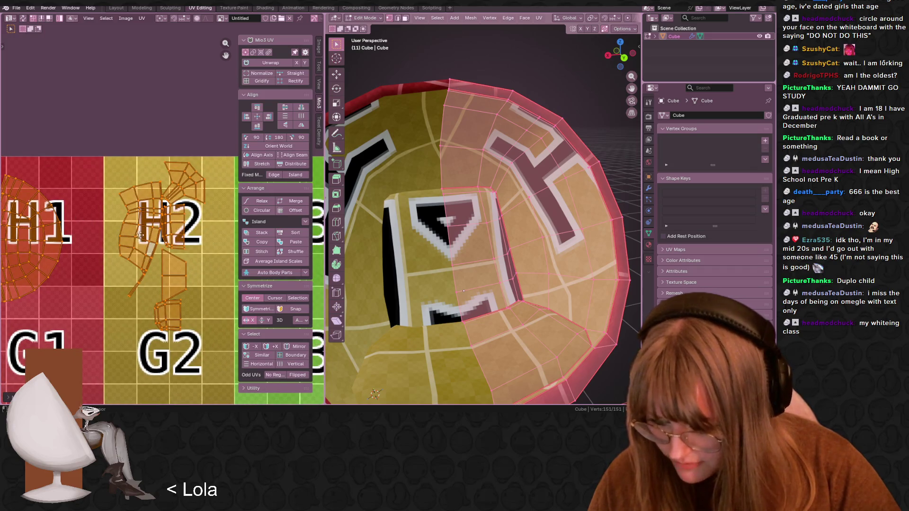
scroll(139, 235, "down", 1)
scroll(142, 232, "down", 1)
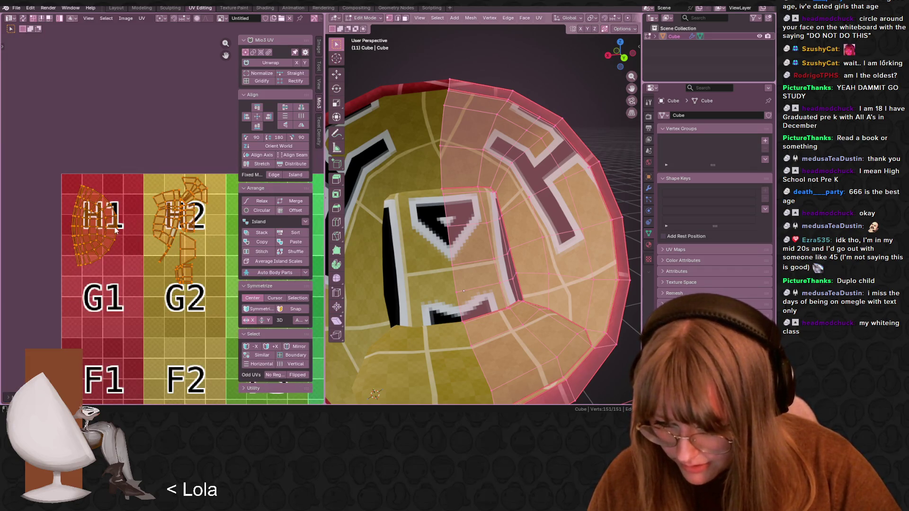
middle_click_drag(117, 231, 127, 250)
key("g")
left_click(119, 243)
Orbit around the shell and stand to check the H lettering from the side
mouse_move(474, 294)
middle_mouse_down()
mouse_move(514, 310)
mouse_move(599, 227)
mouse_move(626, 254)
middle_mouse_up()
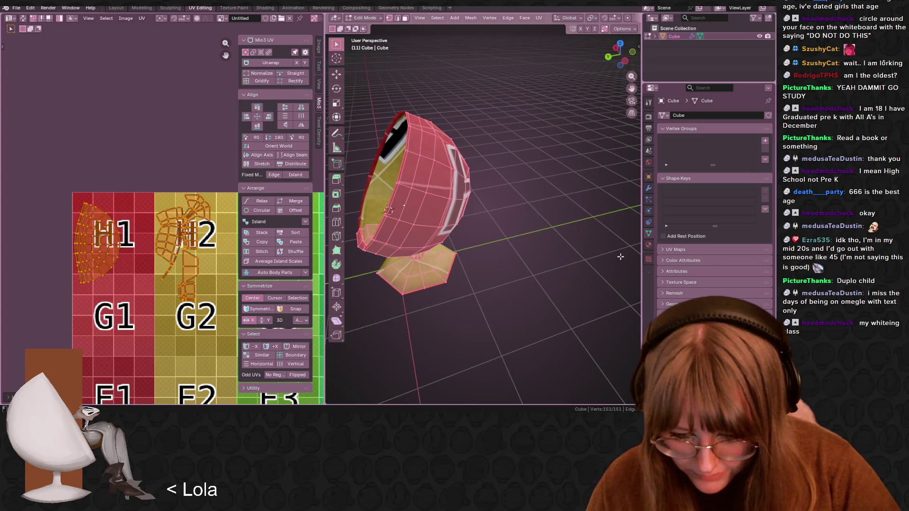
scroll(583, 260, "up", 5)
mouse_move(527, 270)
middle_mouse_down()
mouse_move(531, 232)
mouse_move(462, 257)
mouse_move(498, 346)
mouse_move(392, 317)
middle_mouse_up()
scroll(531, 232, "down", 4)
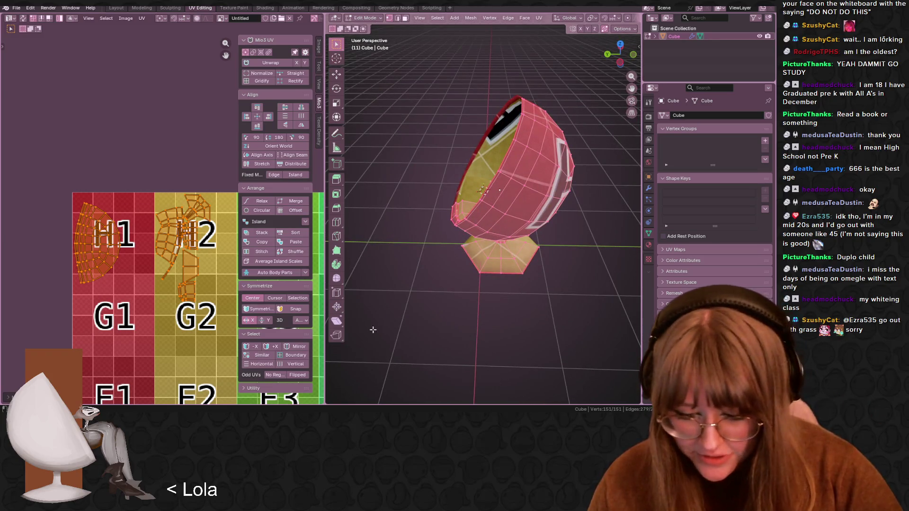
scroll(126, 298, "up", 2)
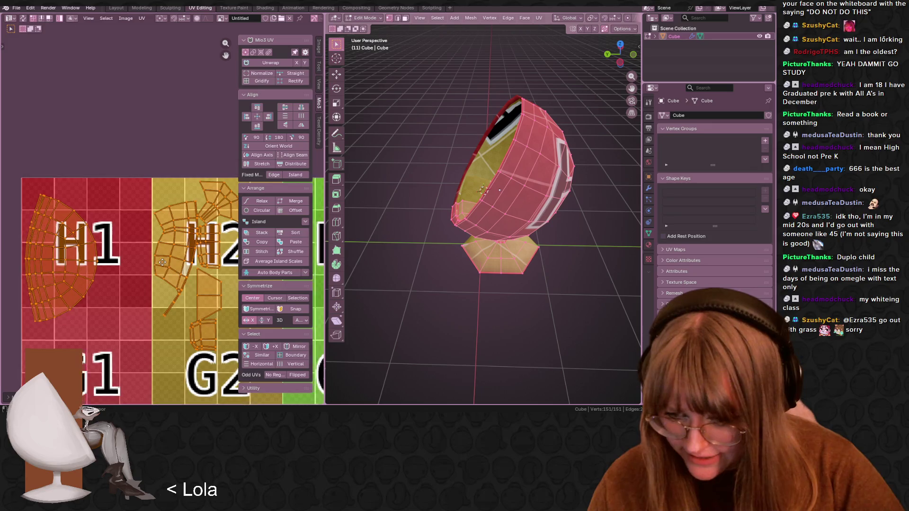
middle_click_drag(126, 297, 138, 327)
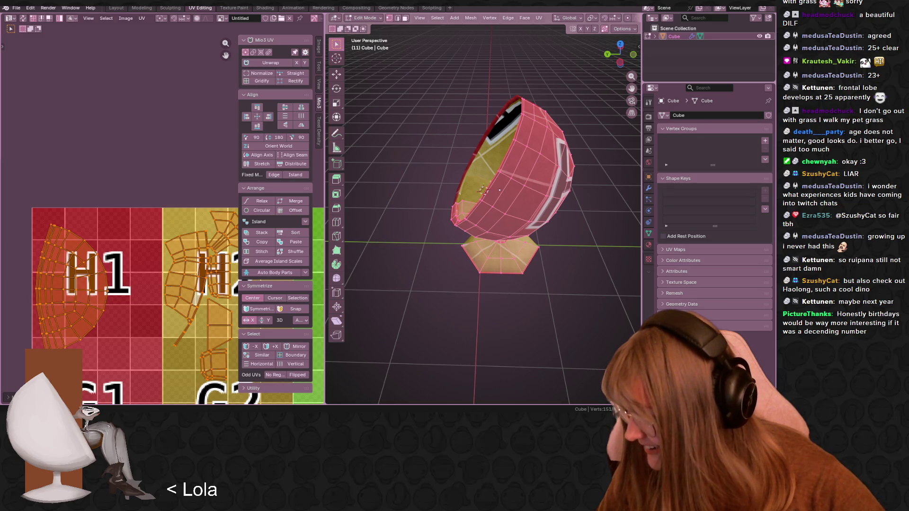
Bring up the Chrome window with the Google search for 'haolong'
key("alt+Tab")
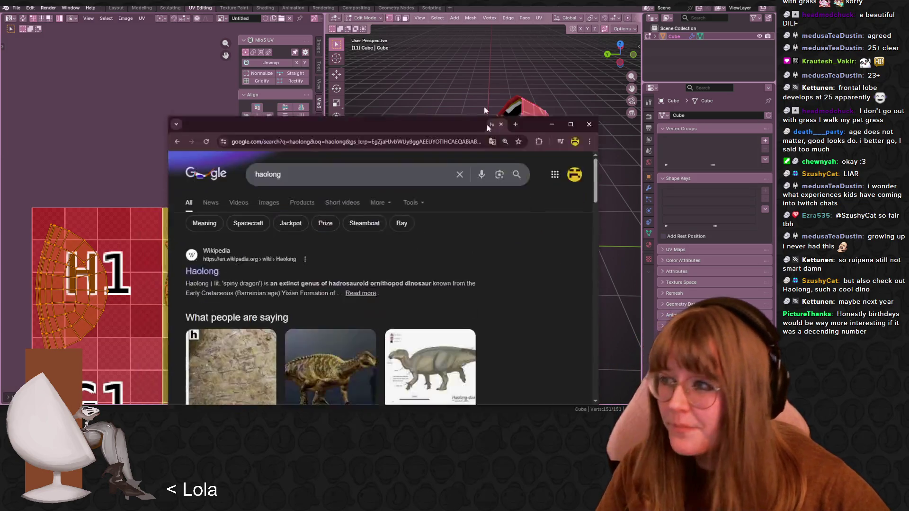
Maximize Chrome, filter the haolong search to dinosaur images, and open the first Sci.News preview
double_click(474, 42)
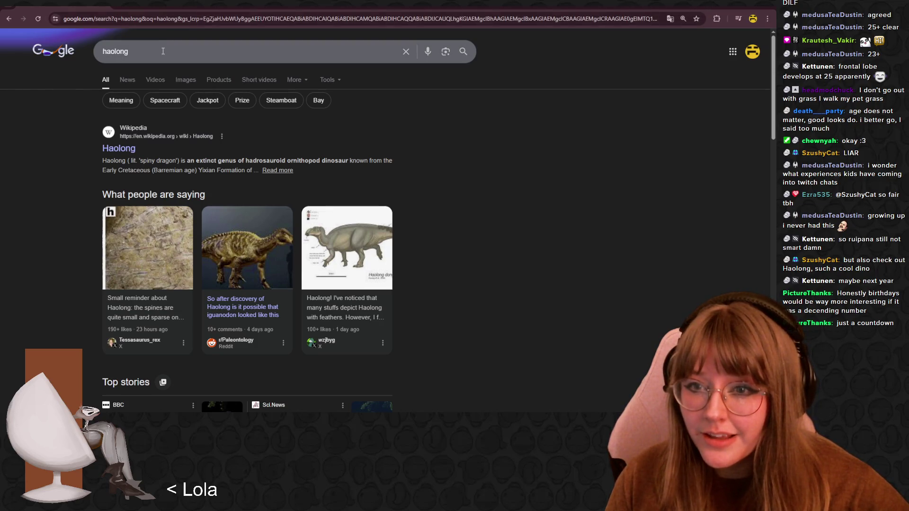
left_click(187, 80)
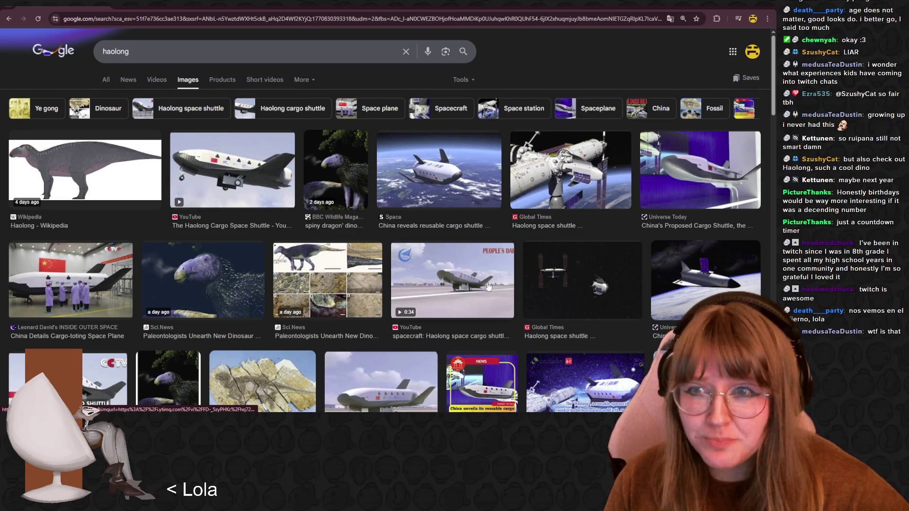
left_click(98, 111)
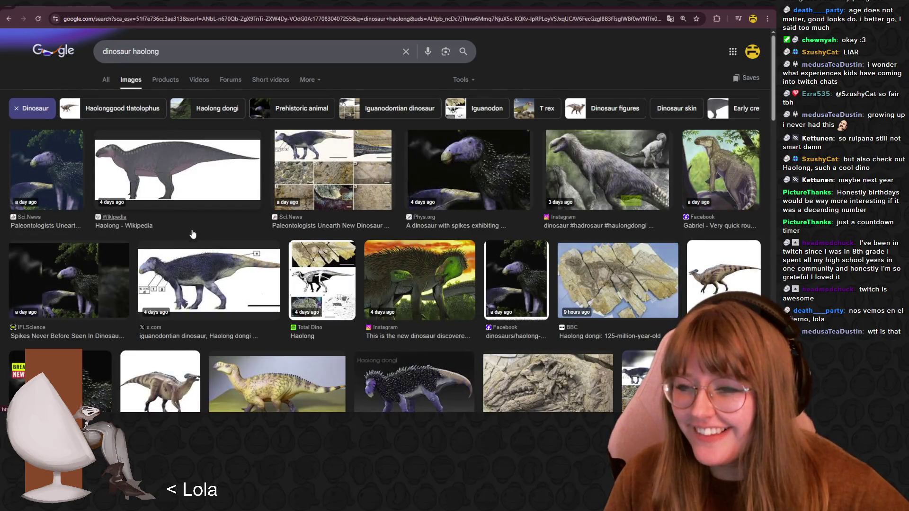
left_click(15, 174)
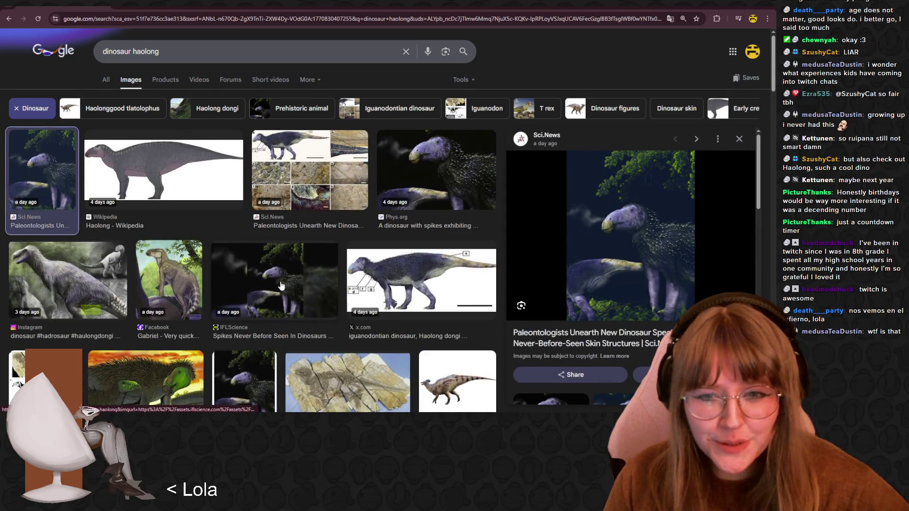
scroll(280, 284, "down", 3)
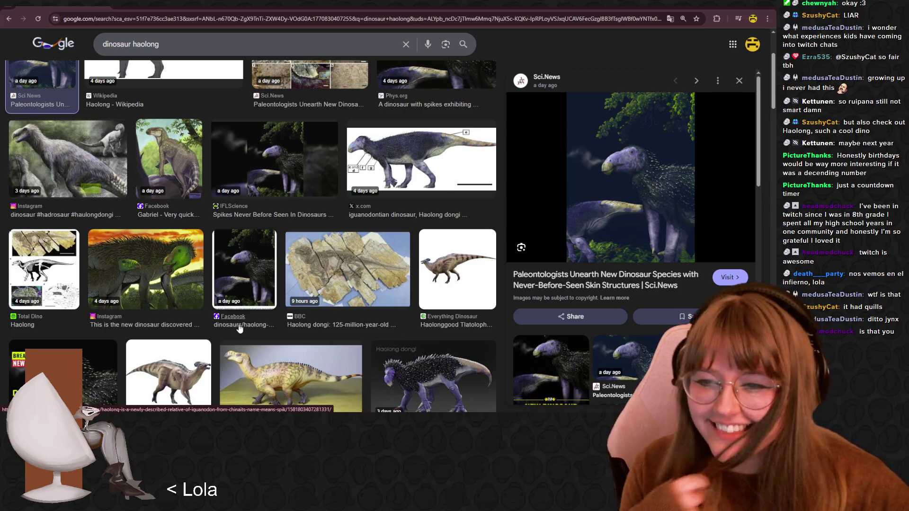
scroll(355, 367, "down", 1)
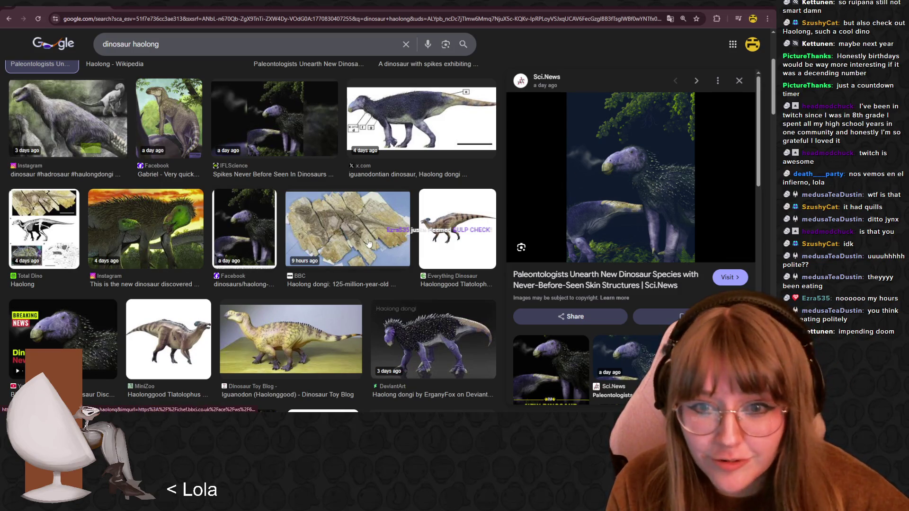
scroll(334, 209, "down", 5)
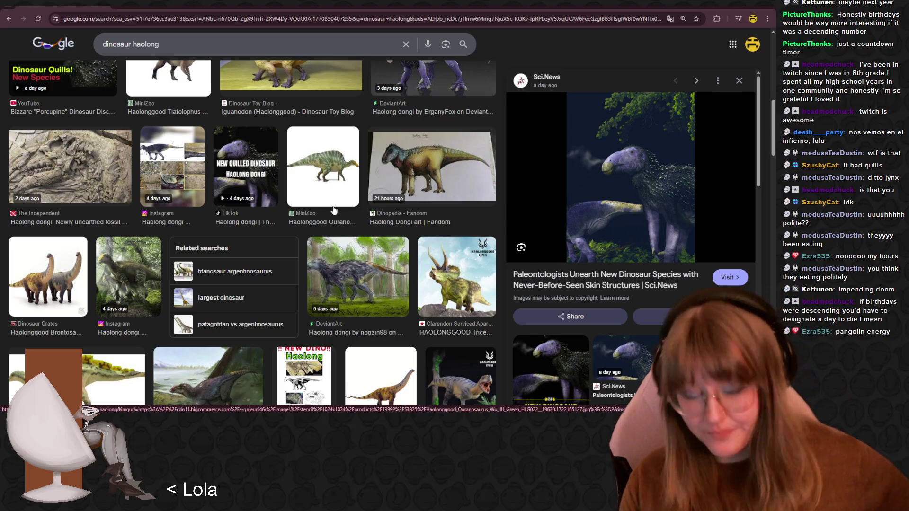
scroll(289, 223, "down", 3)
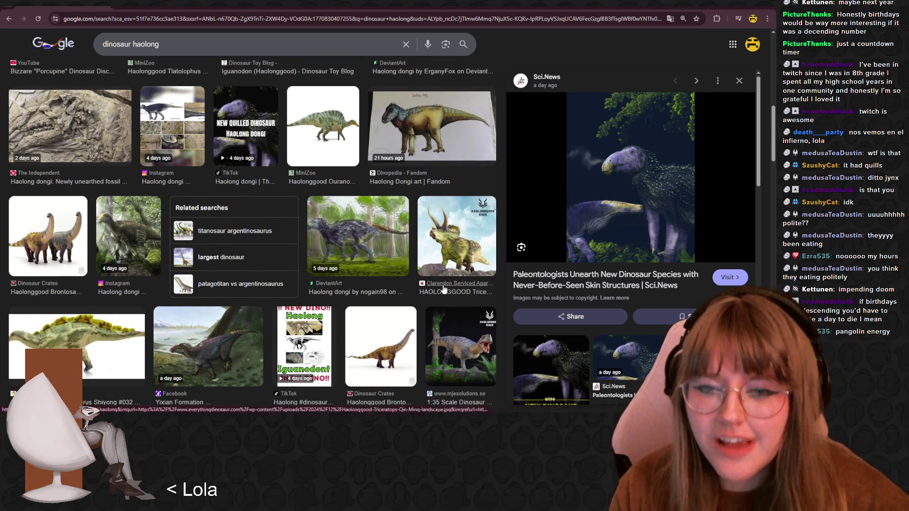
scroll(438, 277, "down", 3)
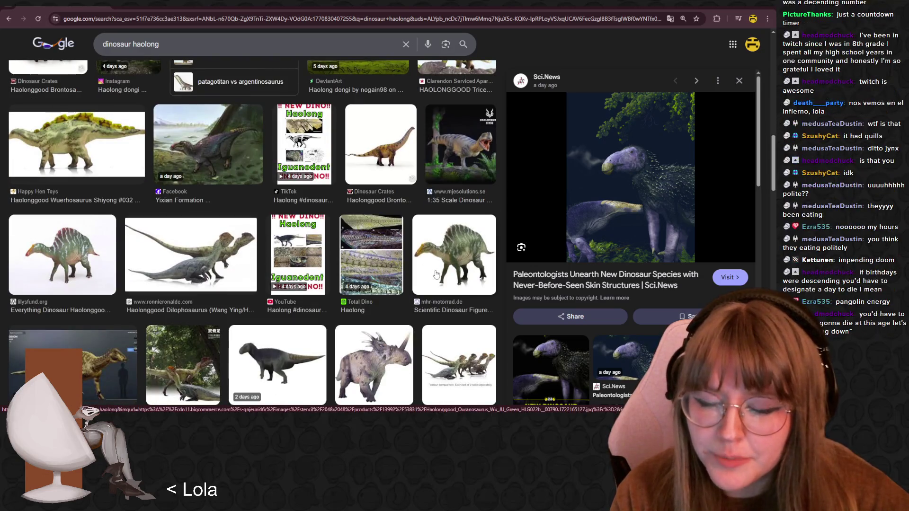
scroll(359, 206, "up", 5)
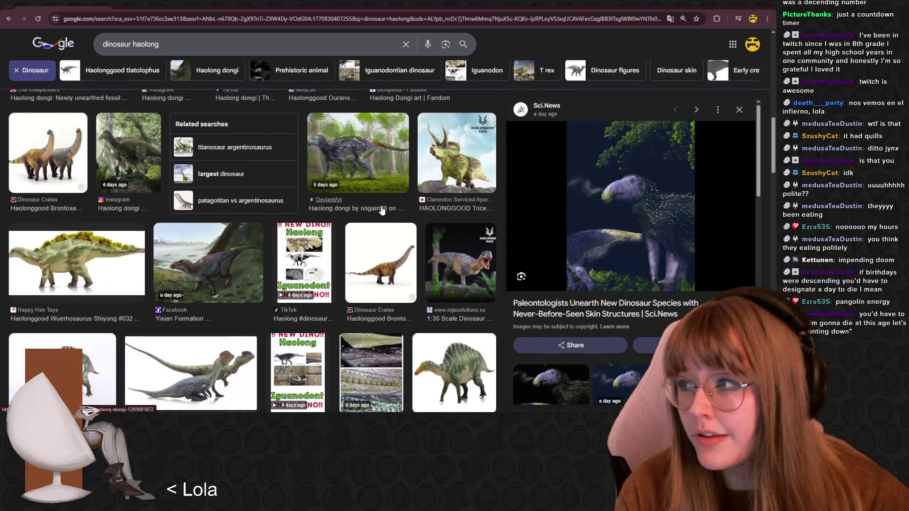
scroll(359, 205, "up", 4)
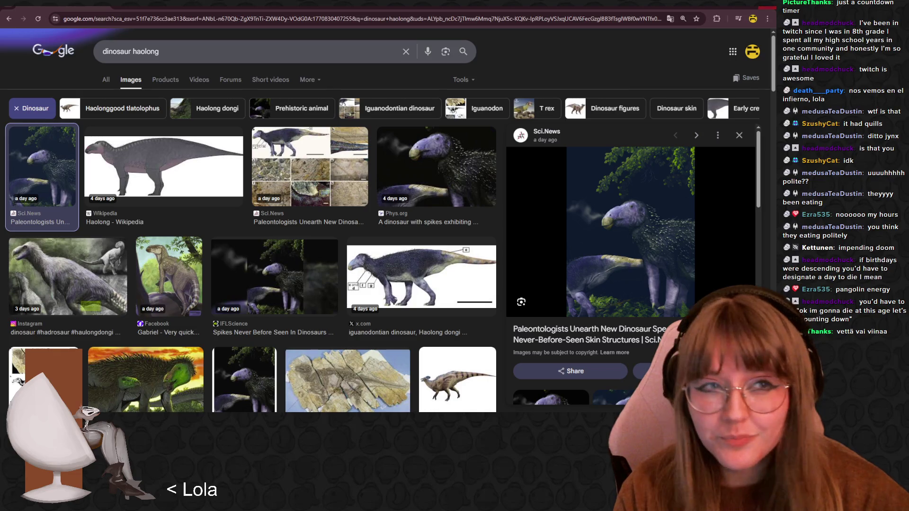
key("alt+Tab")
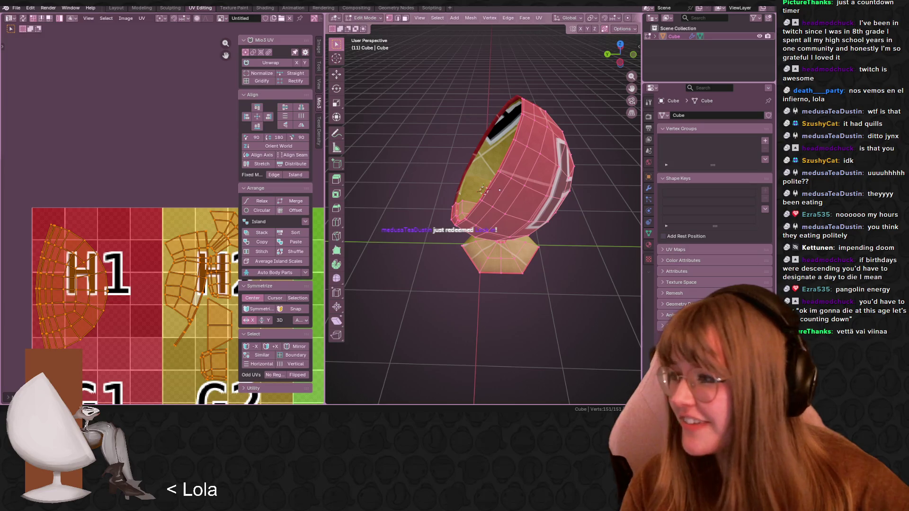
Scale the selected seat UV islands and move them onto the H1/H2 tiles
mouse_move(465, 255)
middle_mouse_down()
mouse_move(546, 252)
mouse_move(525, 270)
mouse_move(506, 239)
middle_mouse_up()
scroll(546, 252, "up", 10)
scroll(114, 231, "down", 3)
scroll(114, 228, "up", 4)
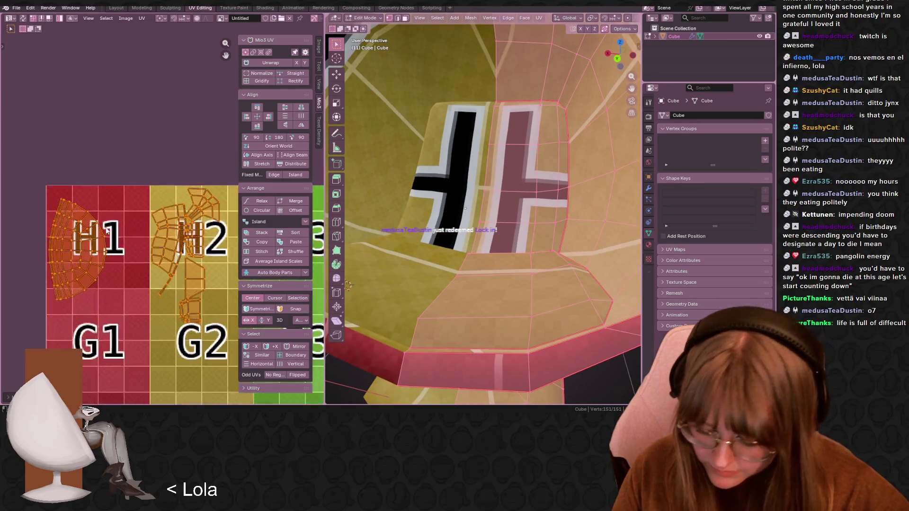
key("s")
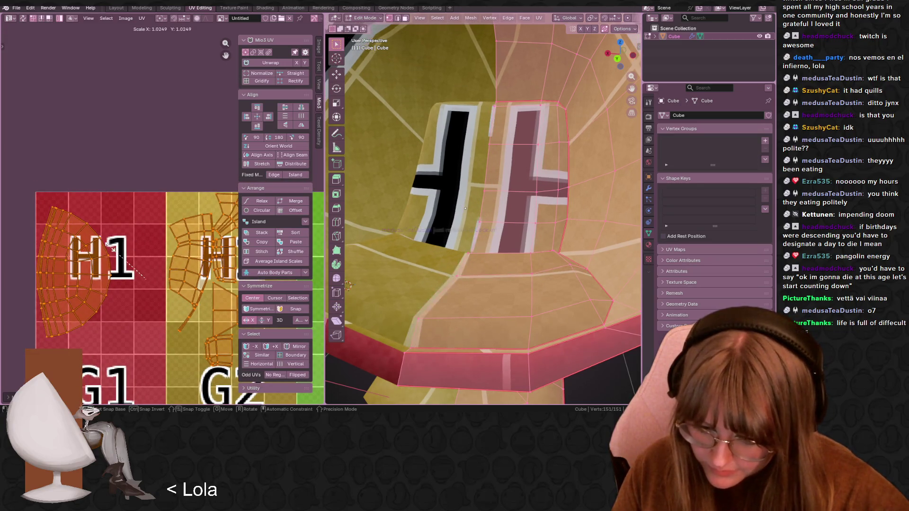
key("g")
left_click(113, 237)
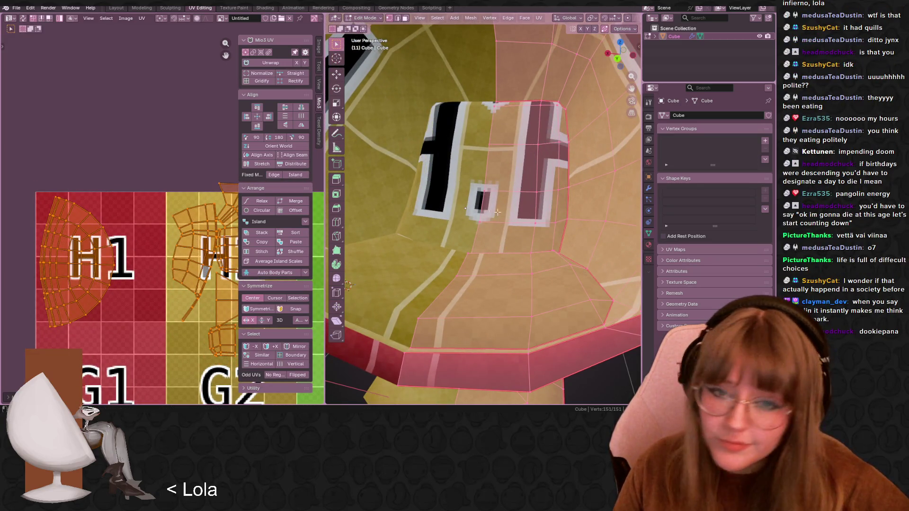
Shrink the islands slightly more, then undo to keep the clean H placement
scroll(420, 259, "up", 2)
scroll(166, 293, "down", 2)
middle_click_drag(165, 294, 168, 276)
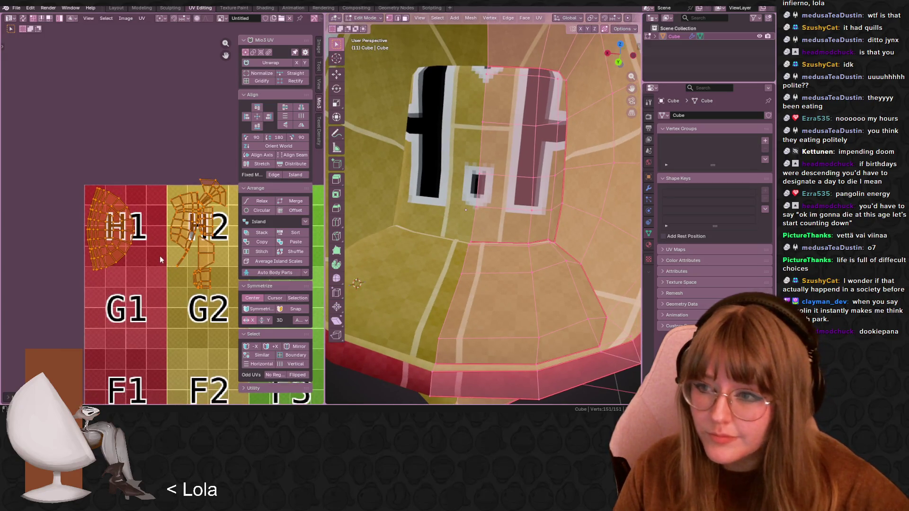
scroll(186, 251, "up", 1)
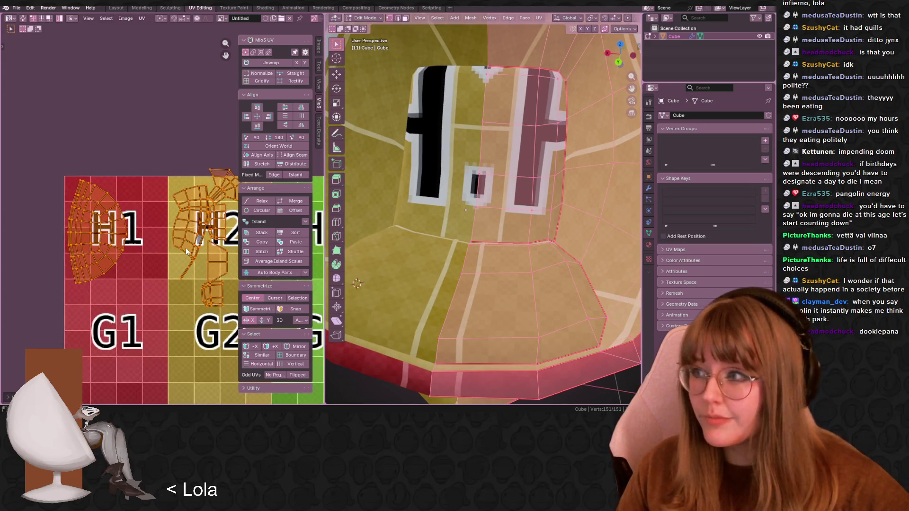
scroll(182, 256, "down", 1)
scroll(177, 260, "up", 1)
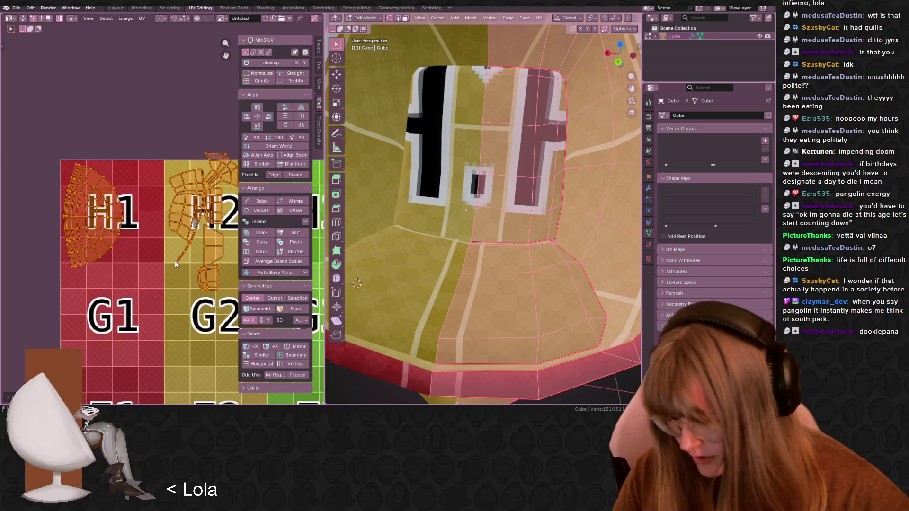
key("s")
left_click(168, 258)
scroll(163, 263, "down", 1)
key("ctrl+z")
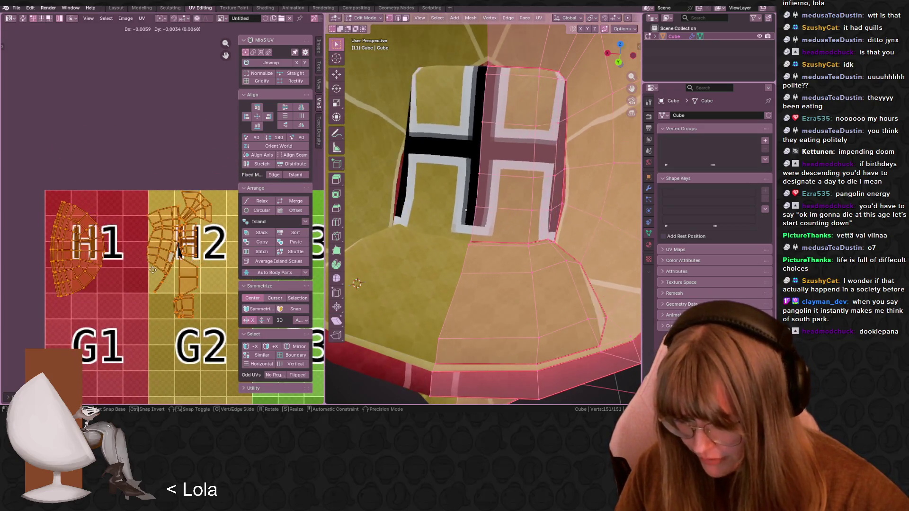
scroll(582, 230, "up", 2)
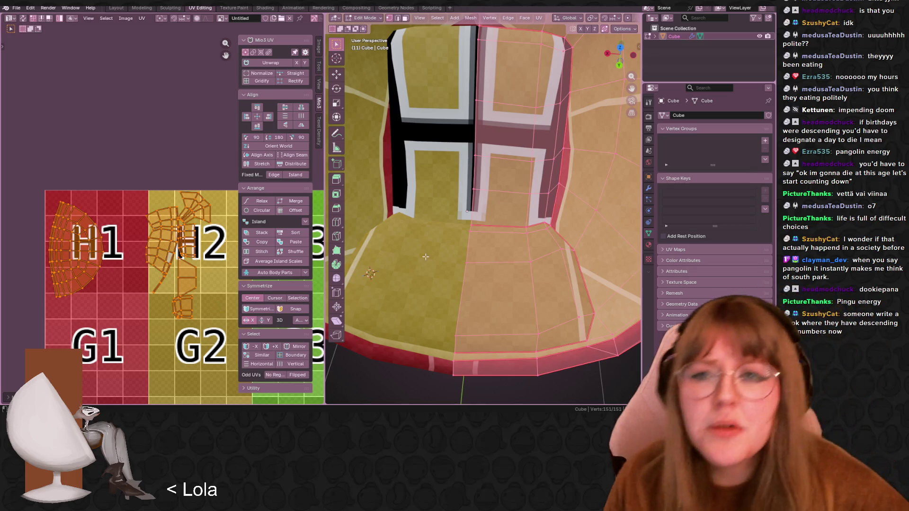
scroll(462, 168, "down", 5)
Deselect the faces and orbit around the seat to check the H on the inner back panel
mouse_move(463, 168)
middle_mouse_down()
mouse_move(469, 112)
mouse_move(516, 140)
mouse_move(545, 180)
middle_mouse_up()
scroll(466, 146, "up", 4)
scroll(466, 147, "down", 3)
scroll(480, 121, "up", 1)
scroll(517, 140, "up", 2)
scroll(516, 140, "down", 3)
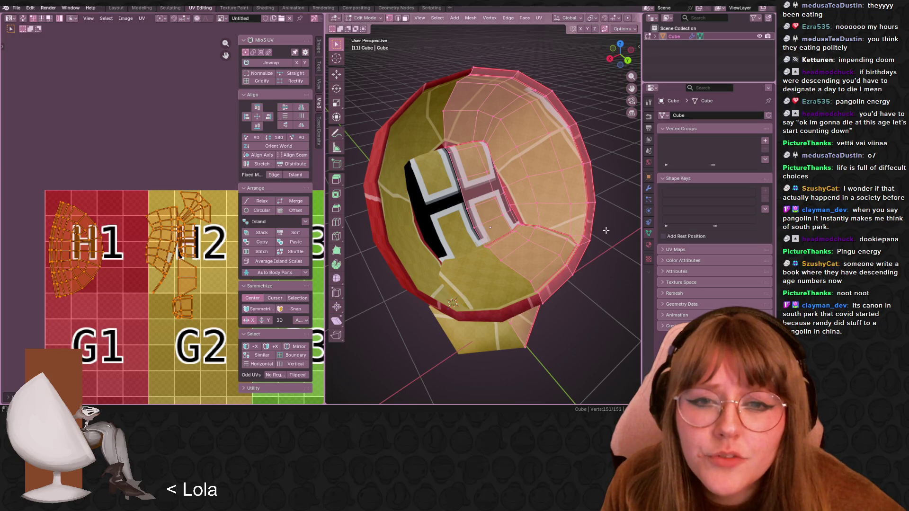
key("alt+a")
scroll(587, 216, "up", 5)
scroll(586, 216, "down", 5)
middle_click_drag(587, 216, 514, 171)
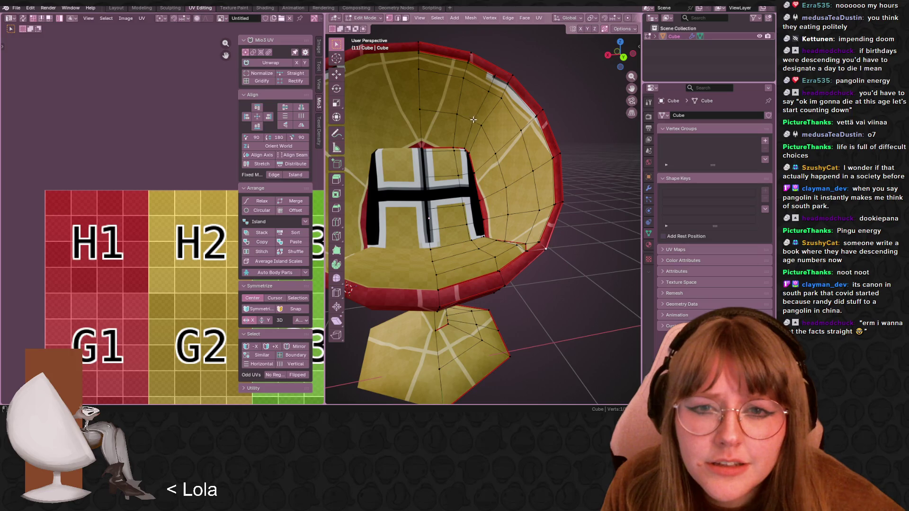
mouse_move(475, 120)
middle_mouse_down()
mouse_move(538, 197)
mouse_move(531, 207)
mouse_move(536, 158)
mouse_move(524, 128)
mouse_move(481, 98)
mouse_move(525, 142)
middle_mouse_up()
scroll(540, 192, "up", 5)
scroll(497, 113, "down", 5)
scroll(555, 167, "up", 6)
scroll(555, 167, "down", 6)
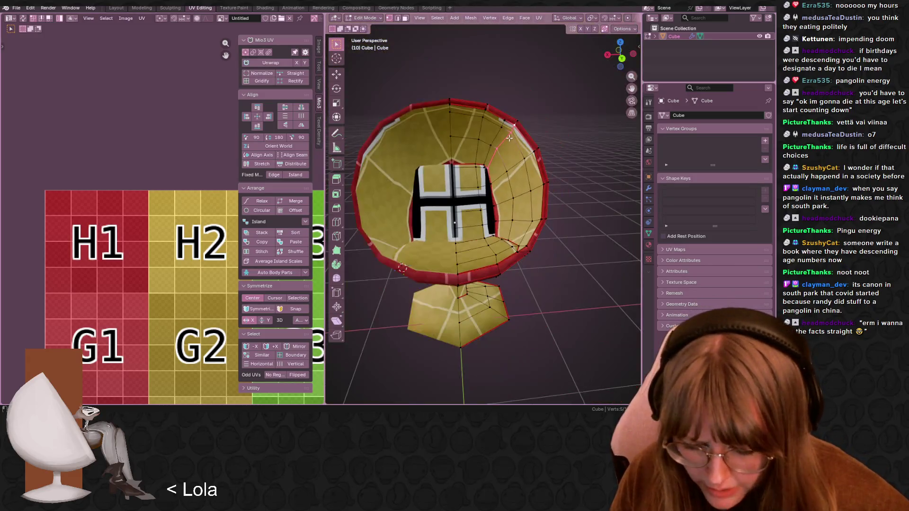
Select the right half of the seat mesh and unwrap it
key("l")
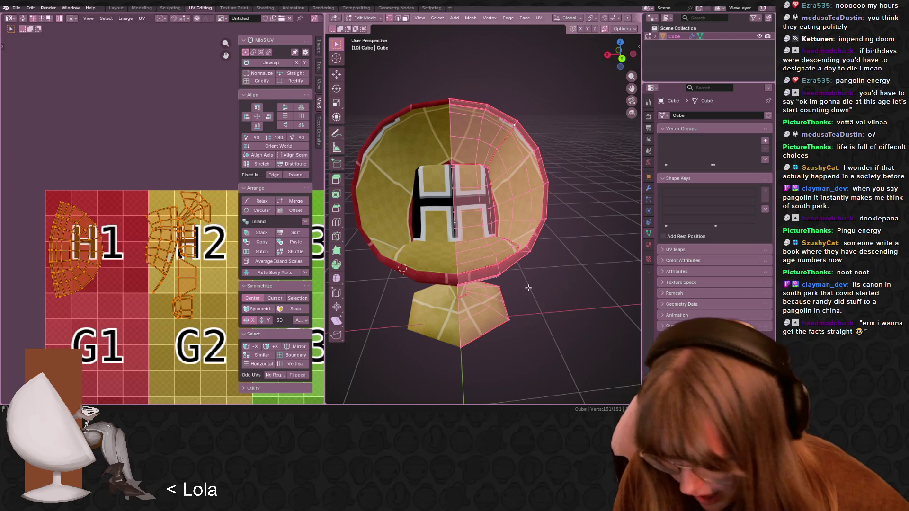
key("u")
key("u")
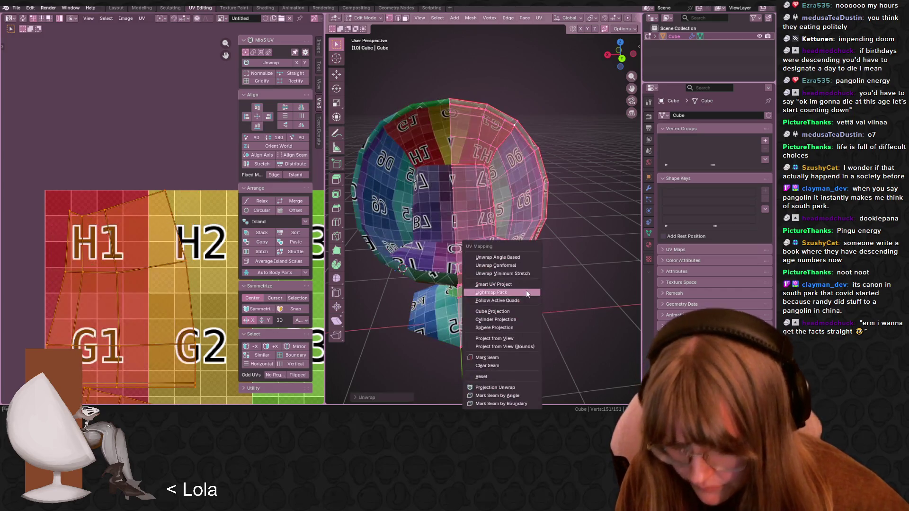
middle_click_drag(584, 194, 377, 246)
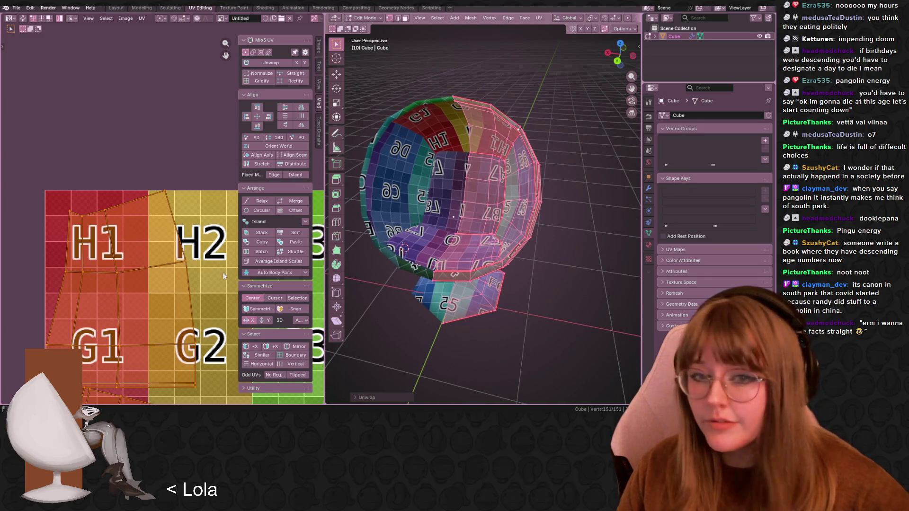
scroll(110, 254, "down", 2)
scroll(139, 249, "down", 5)
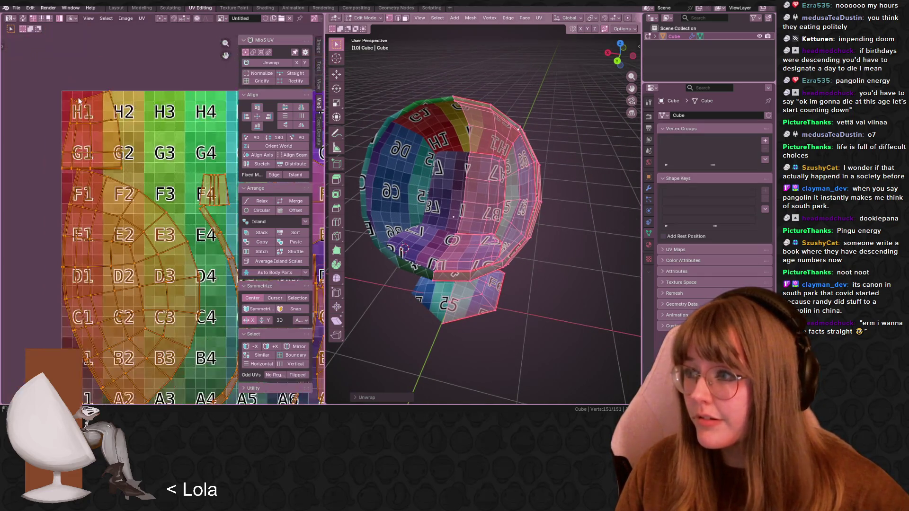
middle_click_drag(209, 224, 211, 230)
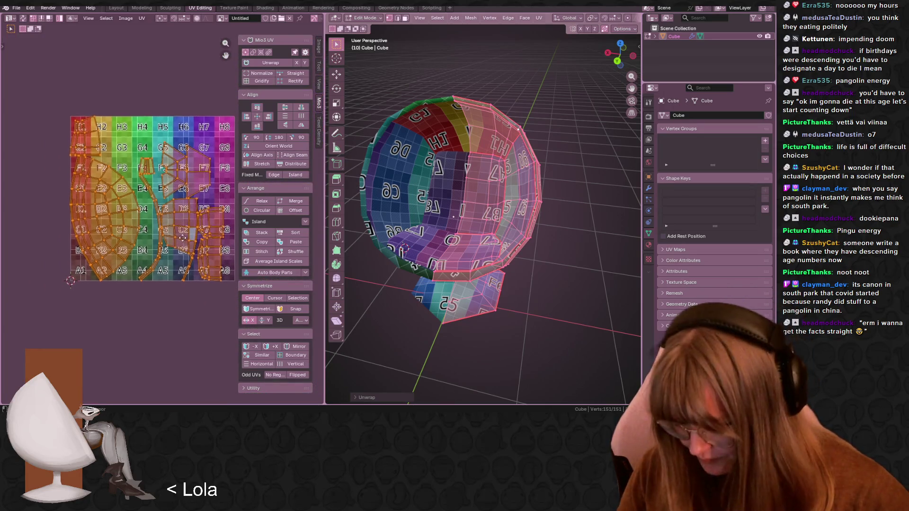
Shrink the unwrapped islands and drop them onto the H1 corner tile
key("s")
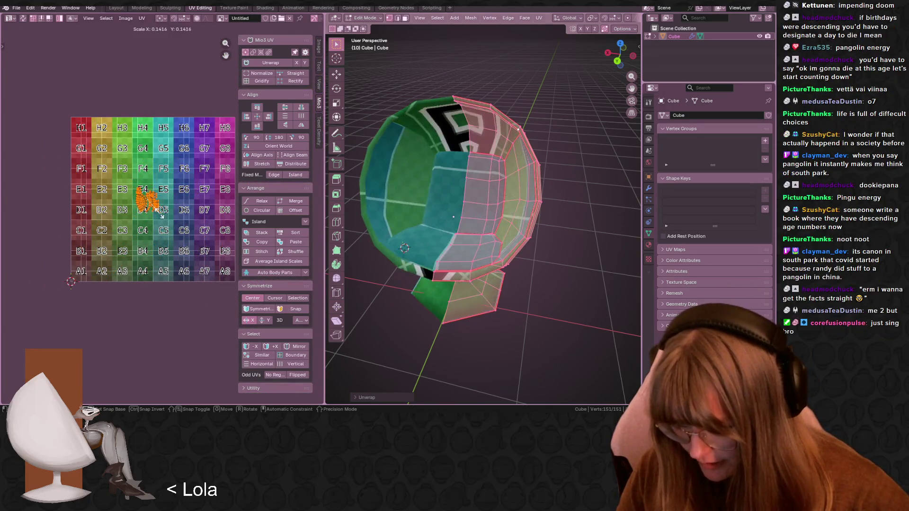
left_click(157, 213)
key("g")
left_click(104, 144)
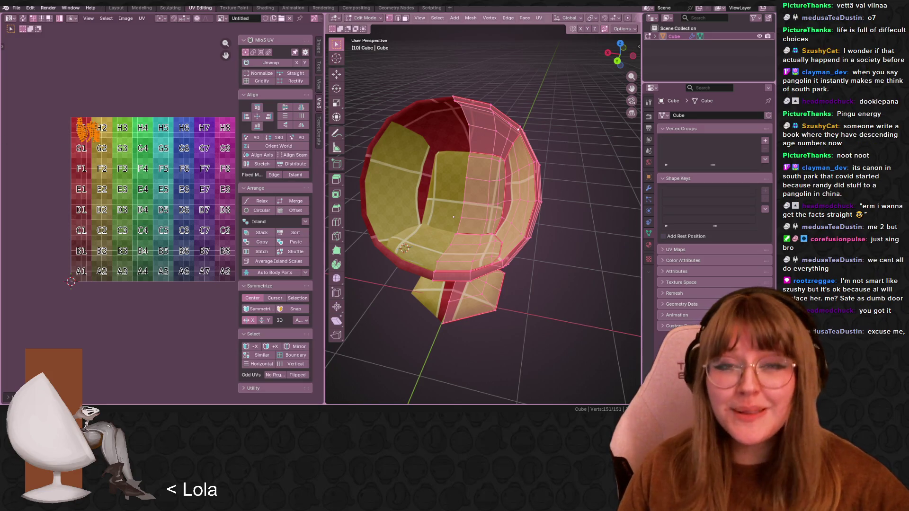
scroll(99, 148, "up", 1)
scroll(83, 116, "up", 2)
scroll(83, 117, "up", 3)
middle_click_drag(122, 142, 167, 188)
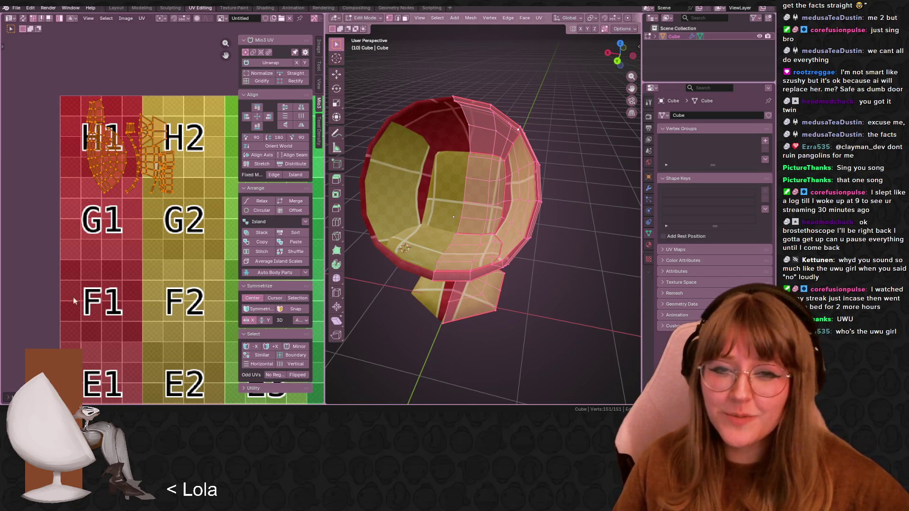
Zoom and orbit around the chair's checkered seat, then switch to the Chrome video window
scroll(540, 225, "up", 8)
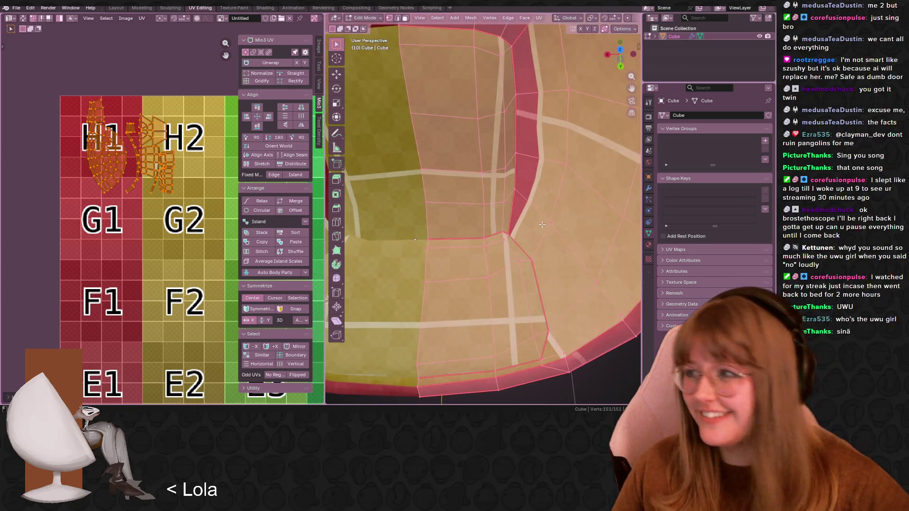
scroll(522, 244, "down", 8)
scroll(520, 196, "up", 4)
middle_click_drag(520, 195, 555, 171)
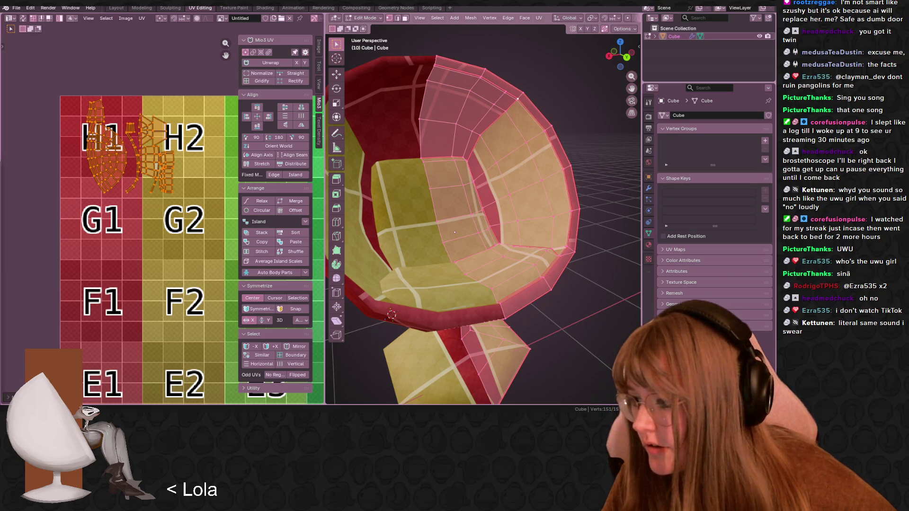
key("alt+Tab")
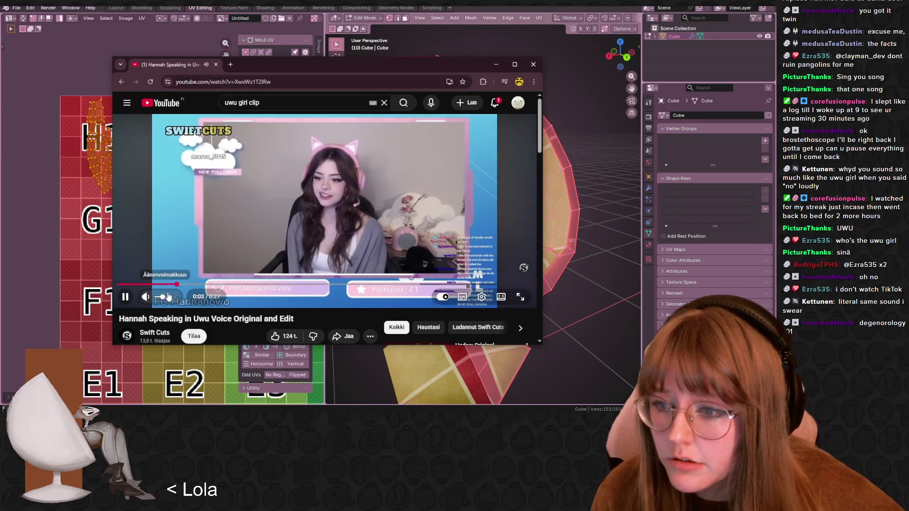
Raise the YouTube clip's volume and close the Chrome window
left_click(169, 296)
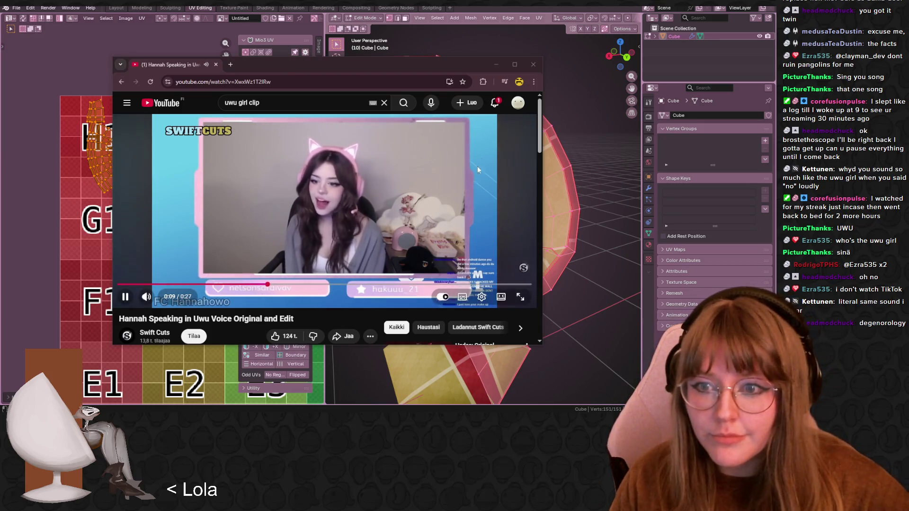
left_click(534, 66)
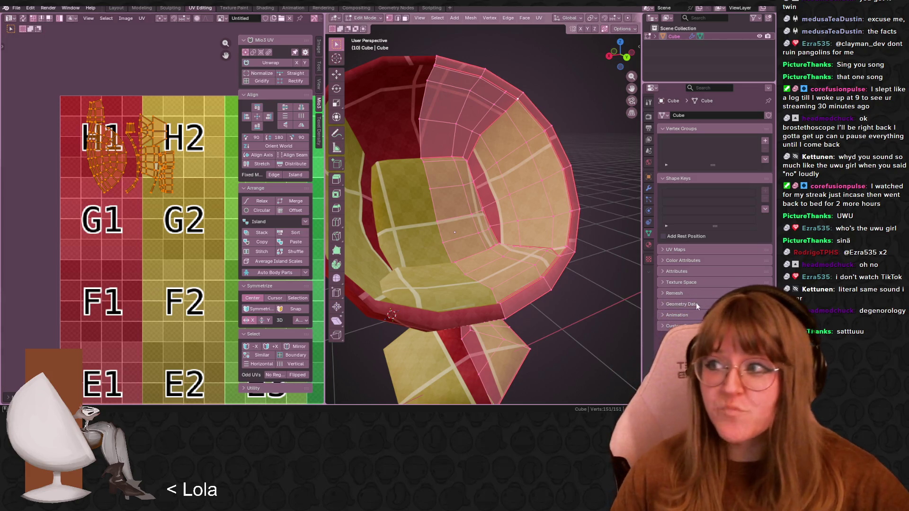
Keep only the large seat island selected and move it left over the H1 letter
mouse_move(483, 284)
middle_mouse_down()
mouse_move(502, 305)
mouse_move(427, 229)
middle_mouse_up()
scroll(502, 305, "down", 5)
scroll(415, 163, "up", 2)
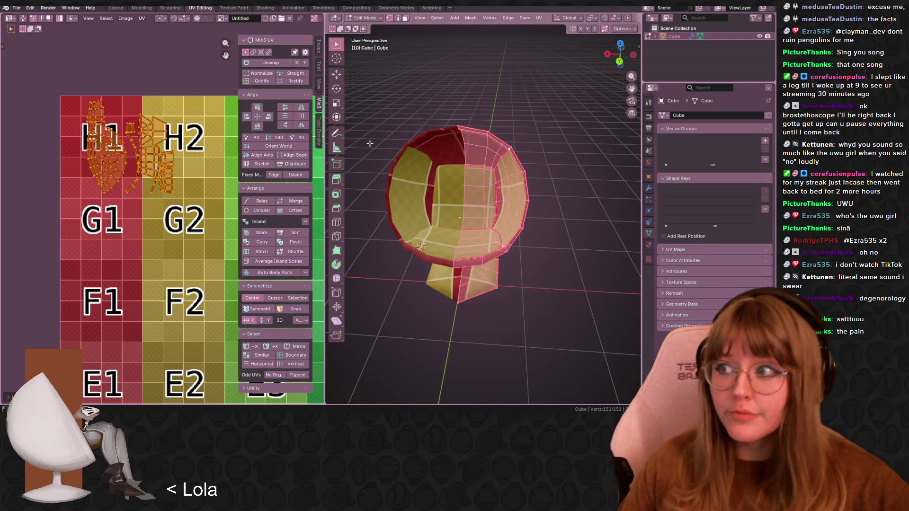
scroll(503, 192, "up", 2)
mouse_move(505, 207)
middle_mouse_down()
mouse_move(454, 104)
mouse_move(486, 150)
mouse_move(483, 134)
middle_mouse_up()
scroll(485, 150, "up", 2)
scroll(132, 142, "up", 2)
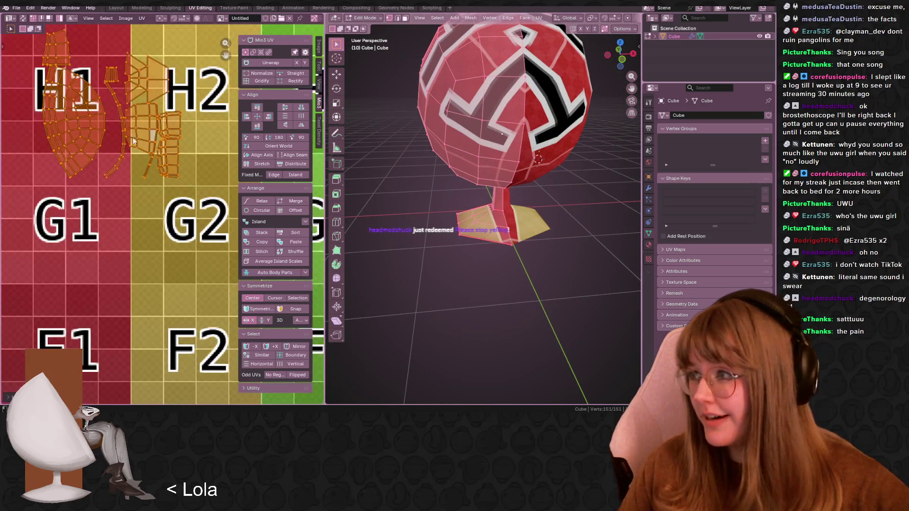
middle_click_drag(146, 102, 157, 161)
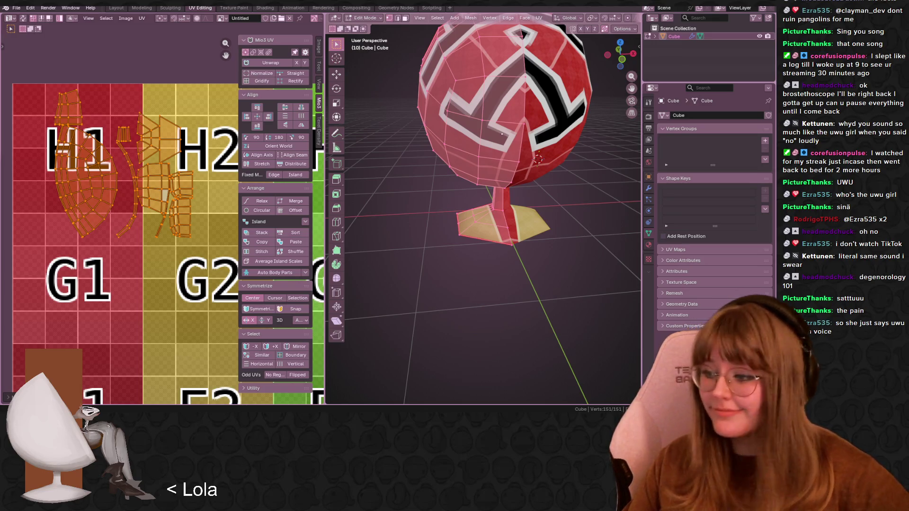
scroll(127, 217, "up", 2)
left_click(127, 218)
middle_click_drag(141, 220, 201, 251)
left_click_drag(201, 250, 171, 258)
scroll(171, 258, "down", 2)
middle_click_drag(172, 258, 152, 206)
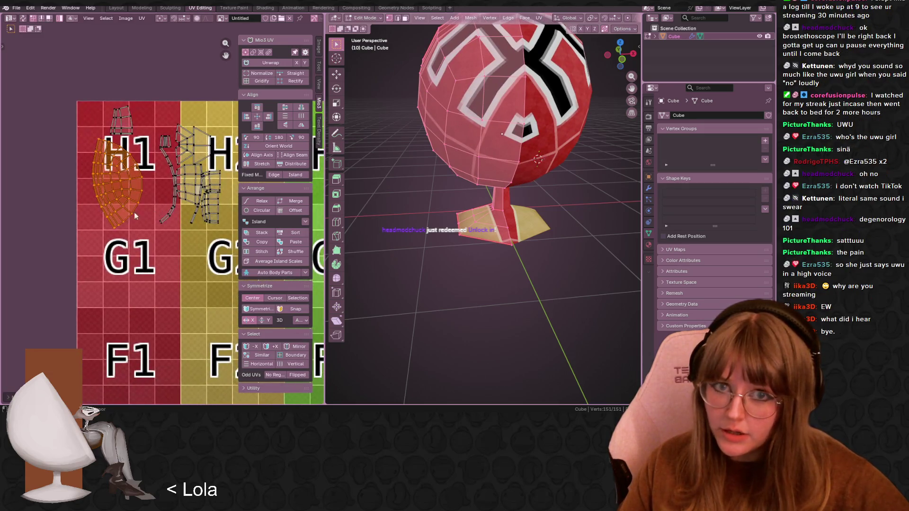
Rotate the large island, then rotate the orange island near H1
key("r")
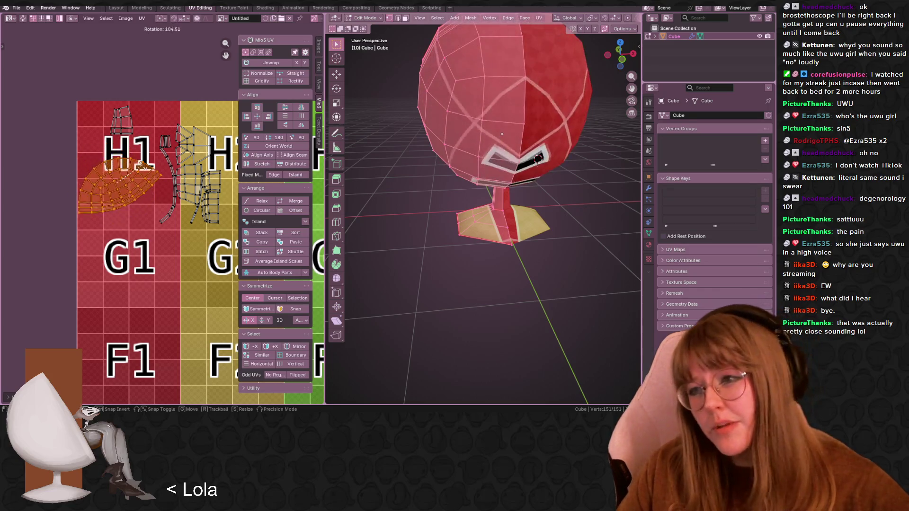
left_click(140, 200)
mouse_move(141, 200)
middle_mouse_down()
mouse_move(96, 174)
mouse_move(108, 142)
mouse_move(69, 152)
mouse_move(79, 227)
middle_mouse_up()
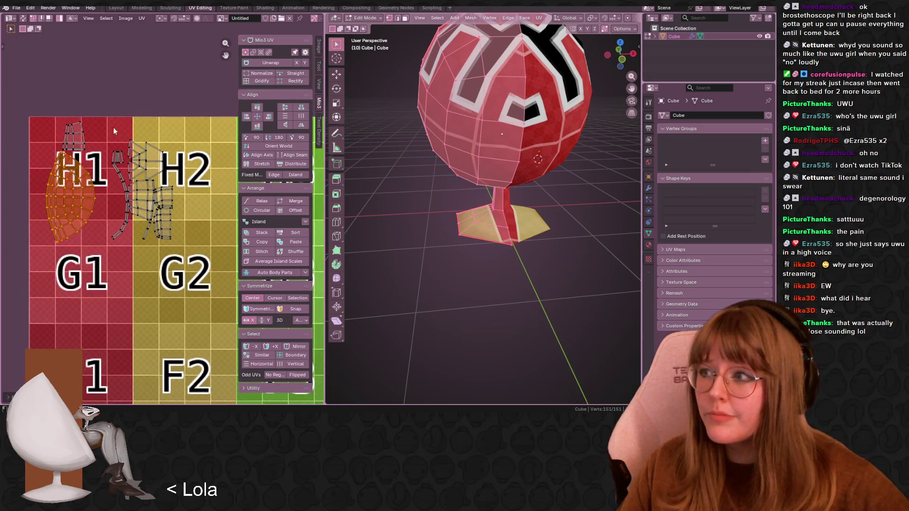
key("r")
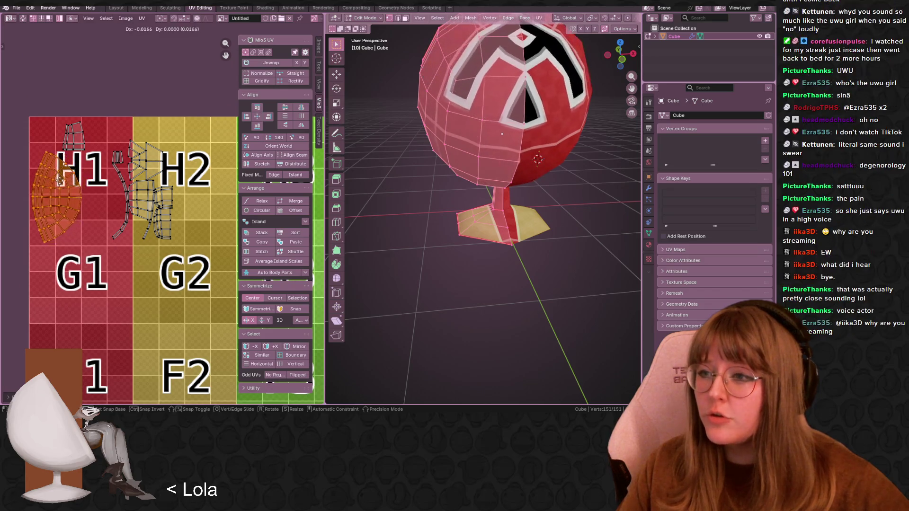
left_click(60, 184)
Move the orange island lower and to the right near H1/G1
middle_click_drag(98, 203, 110, 115)
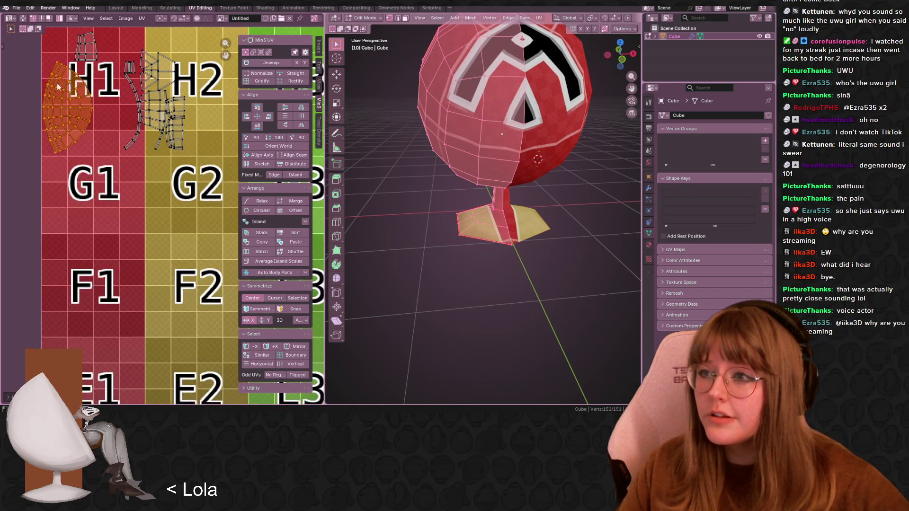
key("g")
left_click(57, 115)
right_click(83, 45)
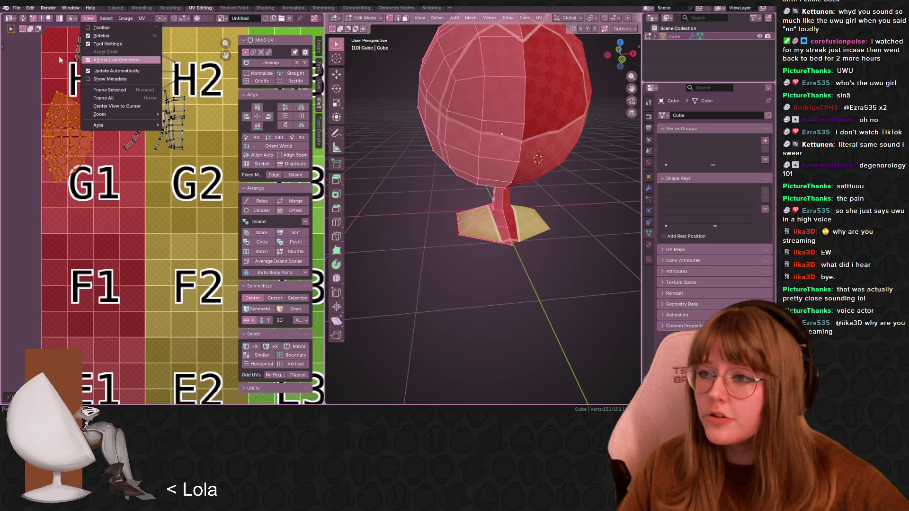
middle_click_drag(111, 134, 108, 154)
key("g")
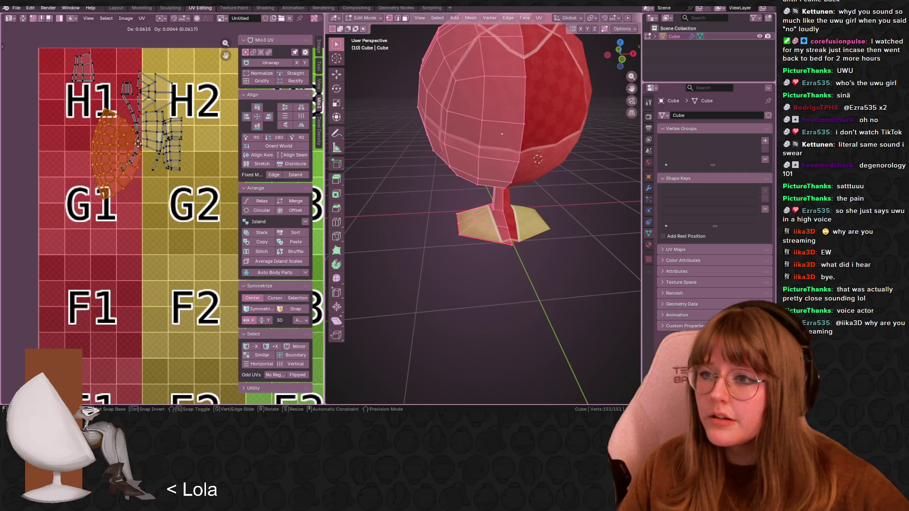
left_click(121, 141)
scroll(142, 135, "down", 2)
In the Layout workspace, apply the seat shell's Mirror modifier
scroll(175, 117, "down", 1)
left_click(116, 8)
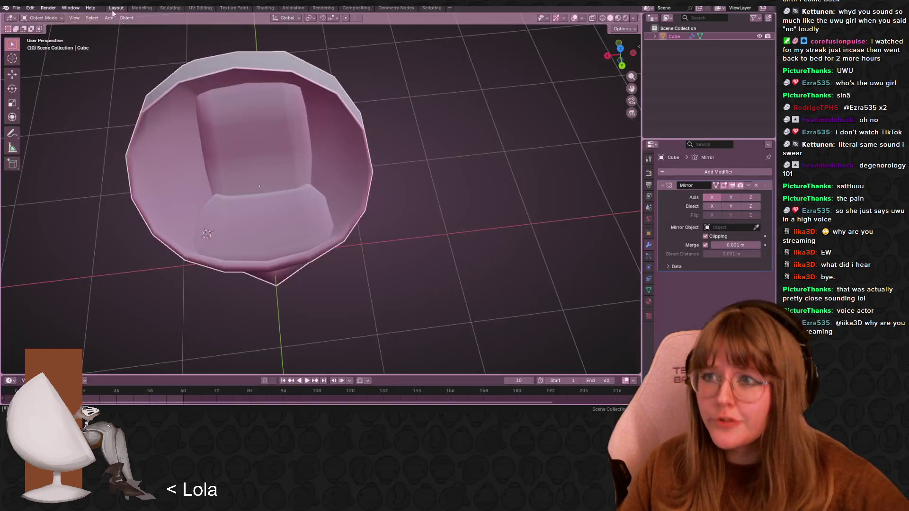
scroll(609, 205, "down", 3)
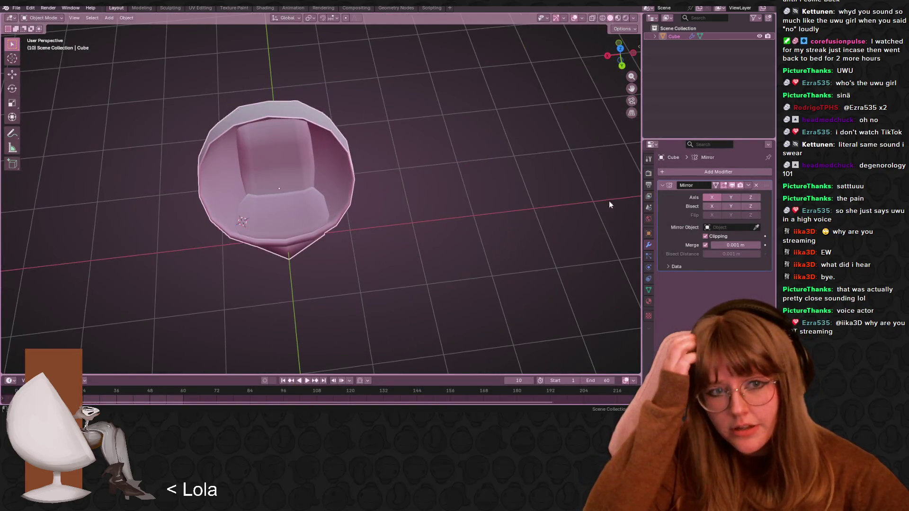
left_click(748, 185)
left_click(718, 191)
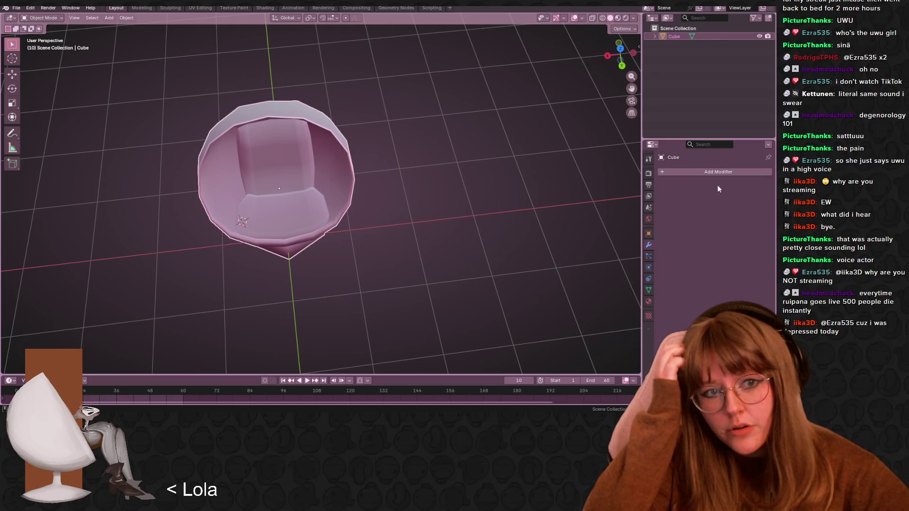
Back in UV Editing, select all and reposition the orange island, then undo the move
left_click(205, 8)
scroll(473, 265, "down", 2)
mouse_move(474, 265)
middle_mouse_down()
mouse_move(496, 277)
mouse_move(542, 277)
mouse_move(520, 256)
middle_mouse_up()
key("alt+a")
key("a")
key("g")
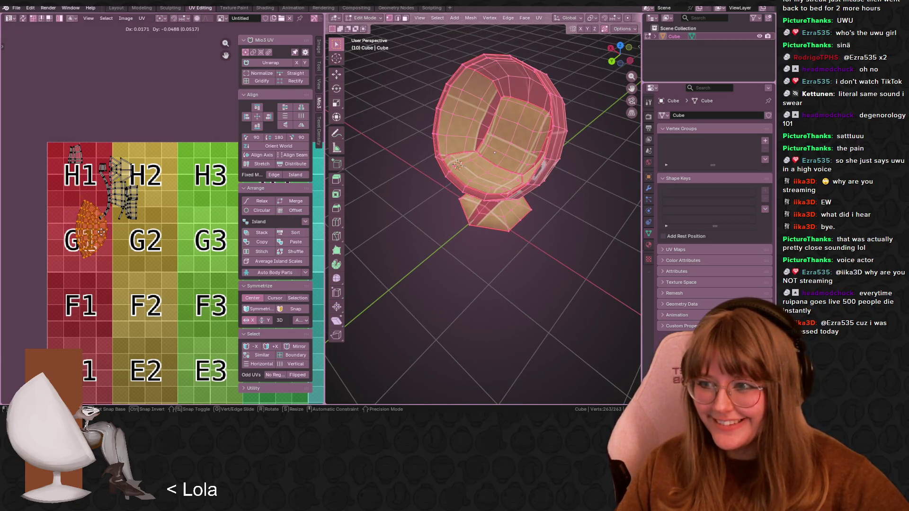
scroll(159, 219, "up", 4)
middle_click_drag(71, 256, 226, 206)
key("g")
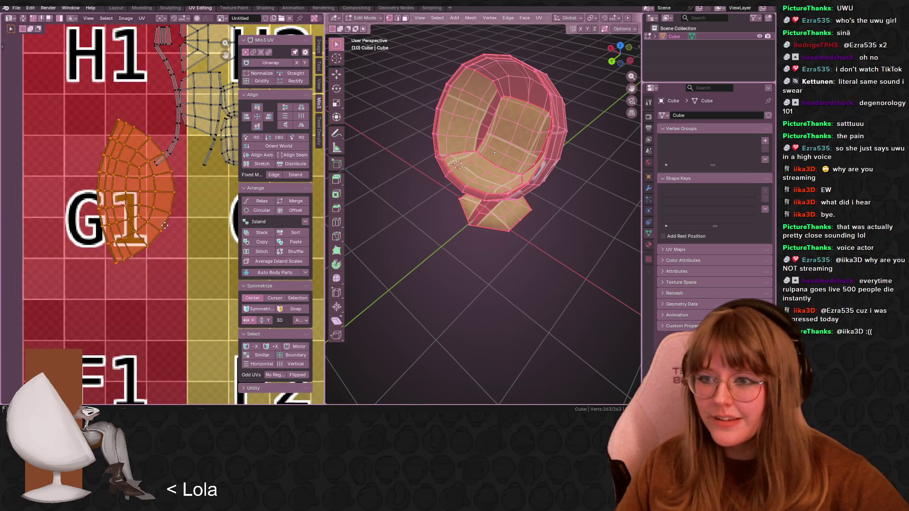
left_click(179, 187)
scroll(423, 210, "down", 2)
mouse_move(423, 209)
middle_mouse_down()
mouse_move(556, 225)
mouse_move(534, 237)
middle_mouse_up()
key("ctrl+z")
key("ctrl+z")
key("ctrl+z")
key("ctrl+z")
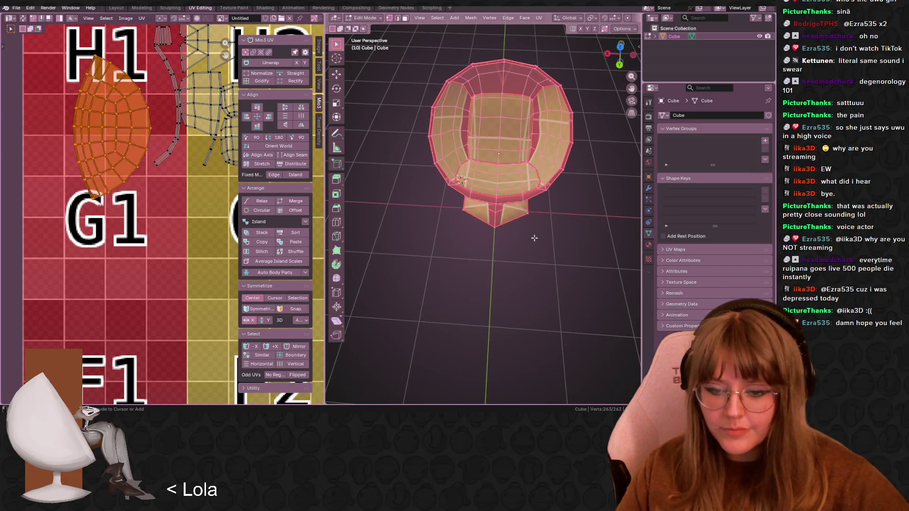
Leave Edit Mode and apply the Mirror modifier from the object's modifier properties
key("Tab")
key("Tab")
mouse_move(540, 234)
middle_mouse_down()
mouse_move(527, 126)
mouse_move(532, 158)
mouse_move(588, 199)
mouse_move(618, 199)
mouse_move(564, 252)
middle_mouse_up()
key("alt+a")
right_click(628, 200)
key("Escape")
key("Tab")
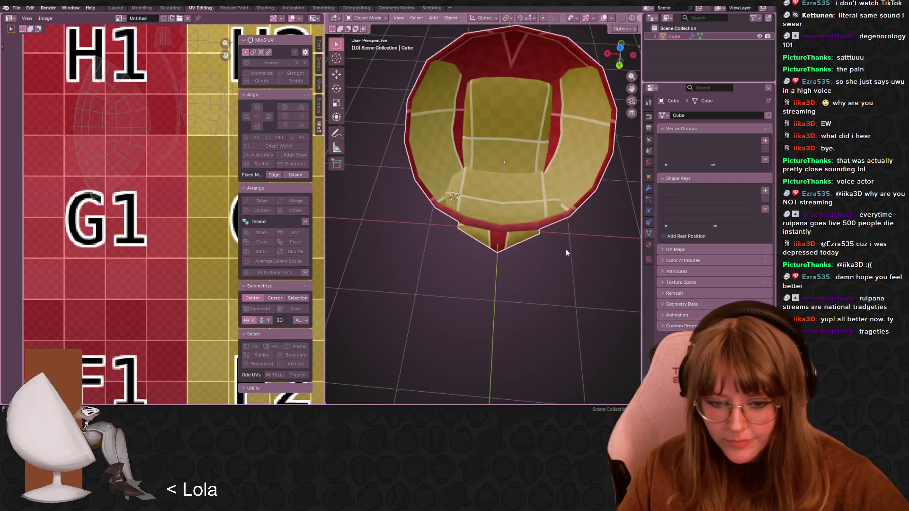
right_click(602, 168)
left_click(649, 188)
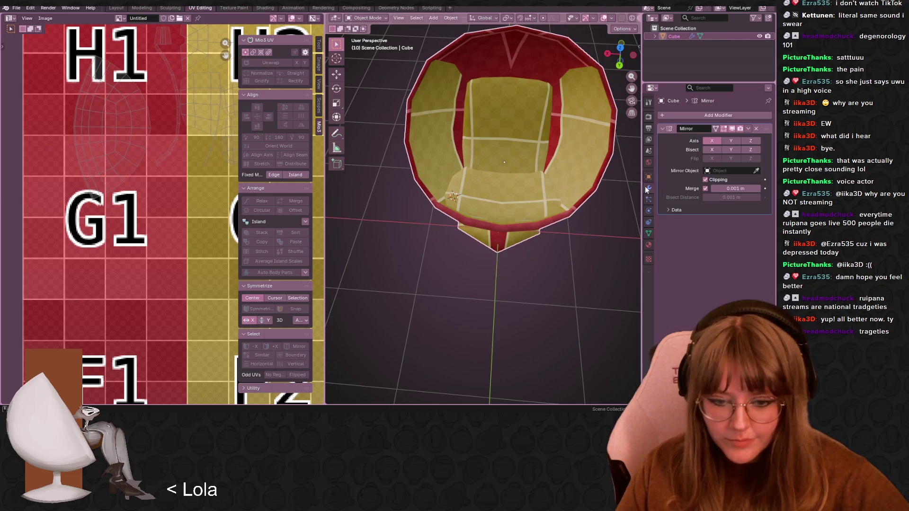
left_click(748, 128)
left_click(708, 138)
middle_click_drag(516, 156, 514, 178)
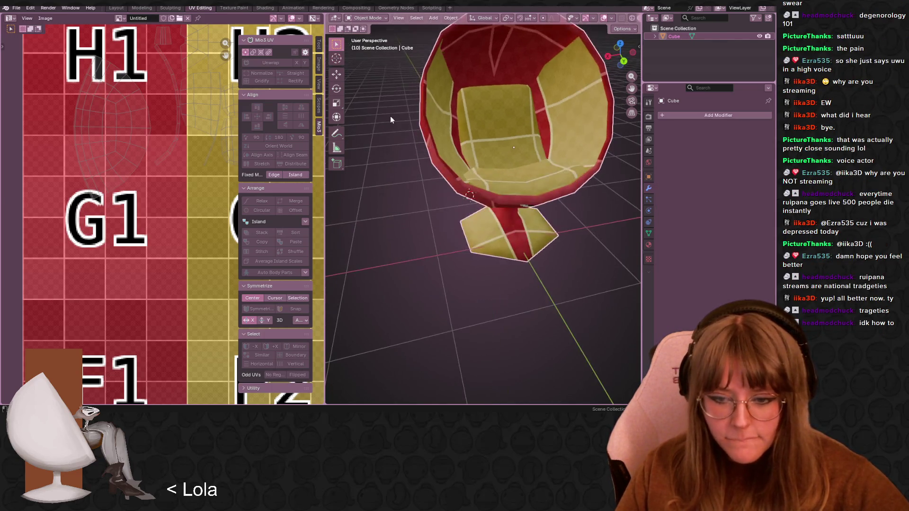
Enter Edit Mode, select the whole chair mesh, and run U > Unwrap on it
scroll(513, 178, "down", 2)
key("Tab")
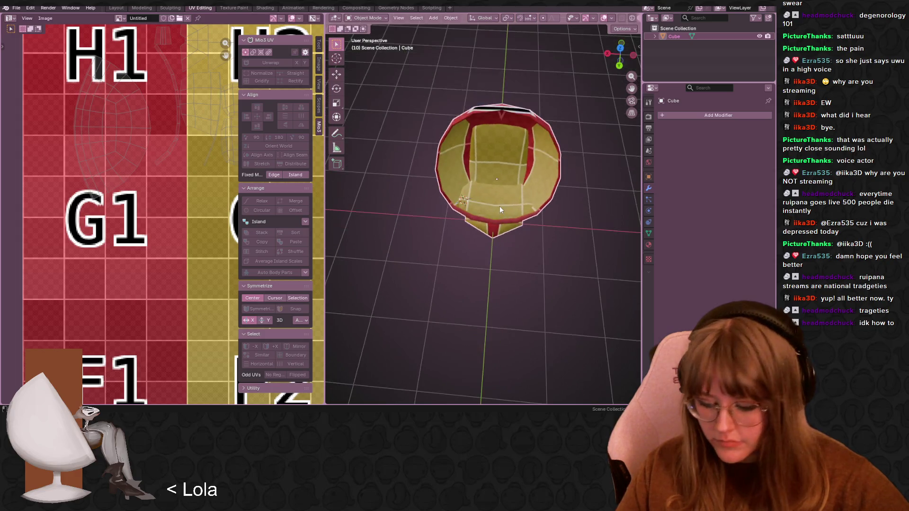
key("alt+a")
middle_click_drag(498, 206, 495, 165)
key("a")
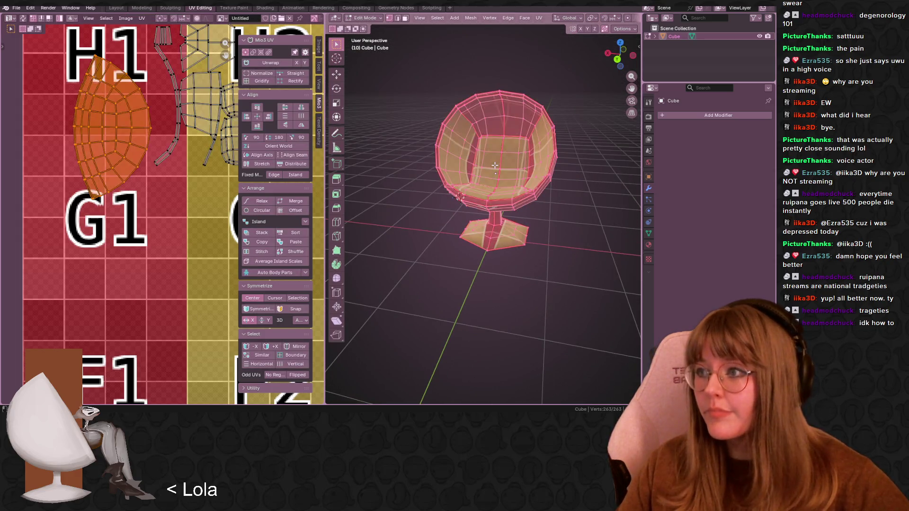
scroll(494, 166, "down", 2)
middle_click_drag(505, 162, 467, 183)
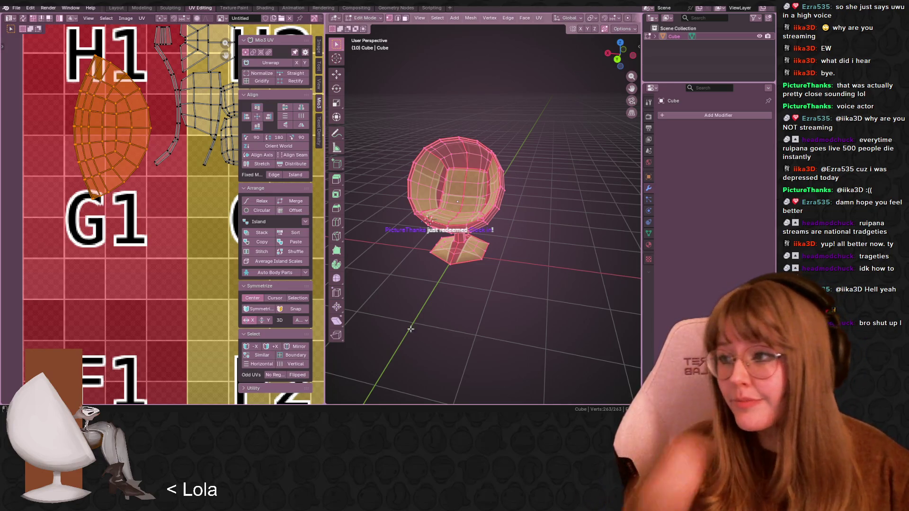
middle_click_drag(426, 149, 481, 180)
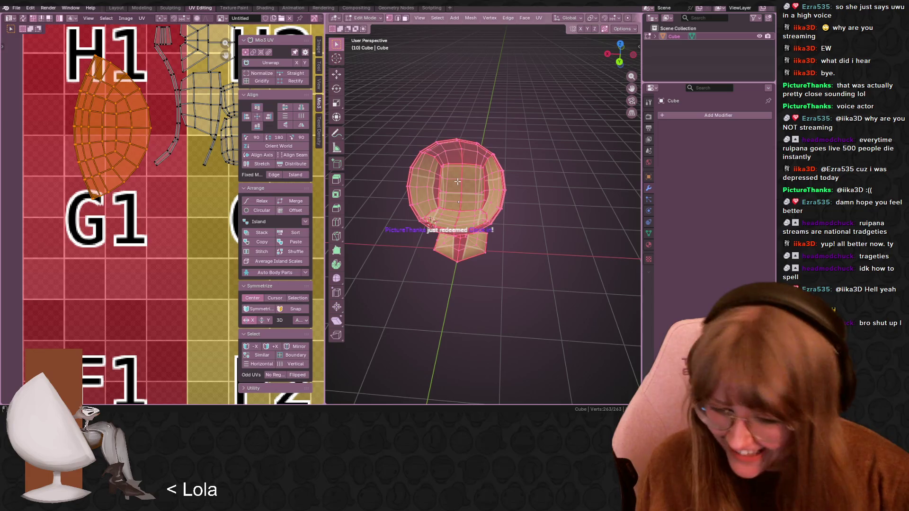
key("alt+a")
scroll(483, 203, "down", 5)
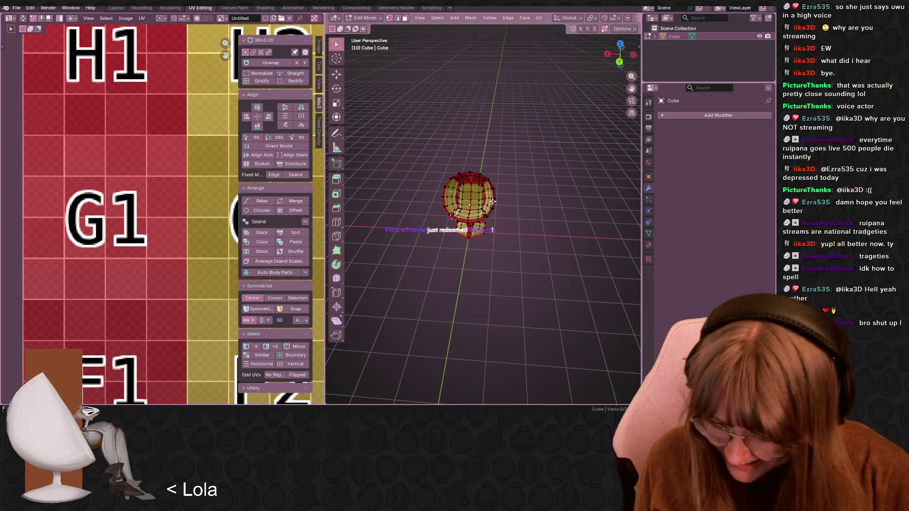
key("a")
key("u")
left_click(533, 260)
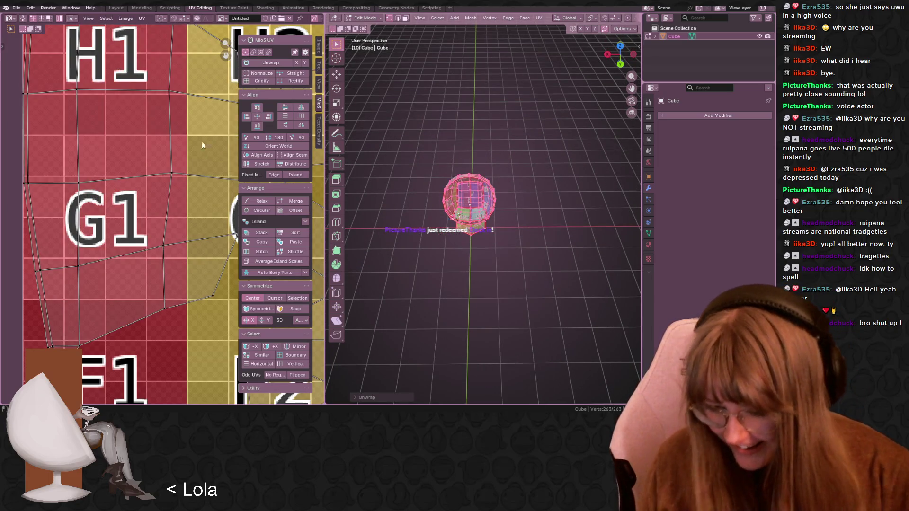
Centre the whole UV texture in view and widen the UV editing area
scroll(146, 166, "down", 6)
scroll(52, 142, "down", 3)
middle_click_drag(52, 142, 87, 197)
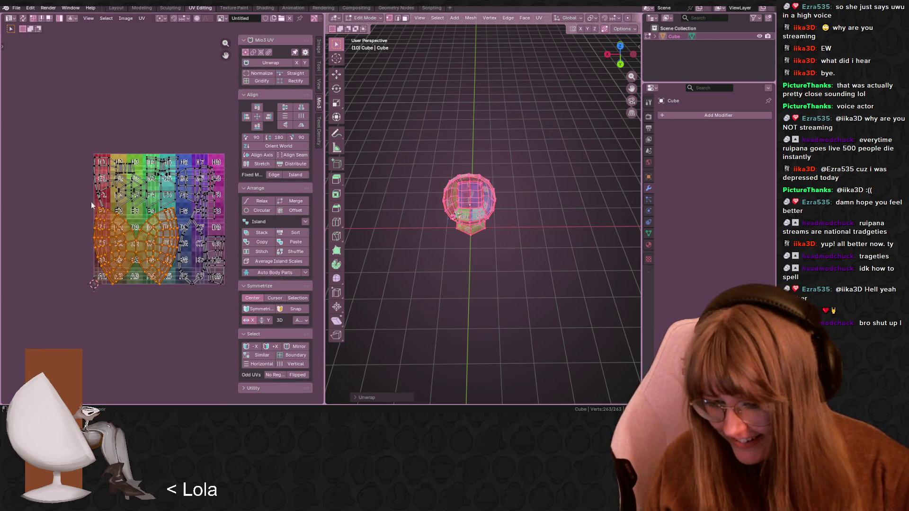
scroll(174, 258, "up", 1)
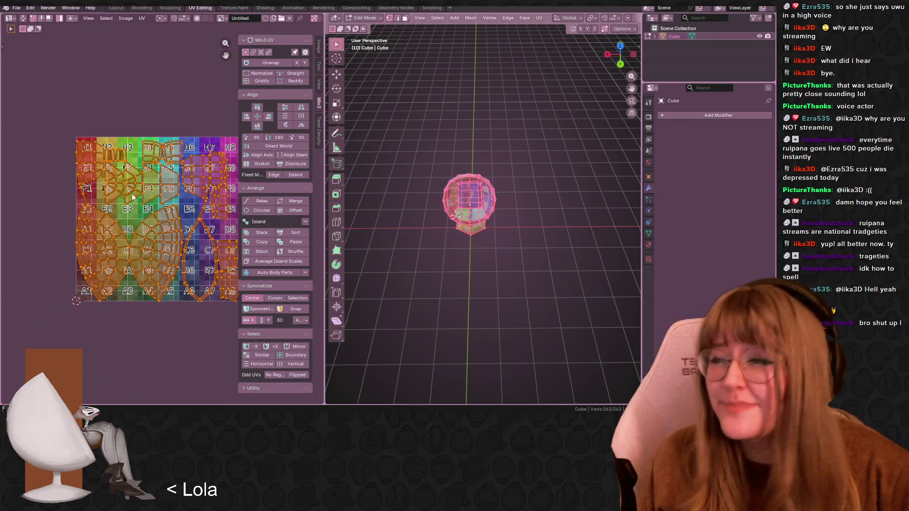
scroll(165, 218, "up", 1)
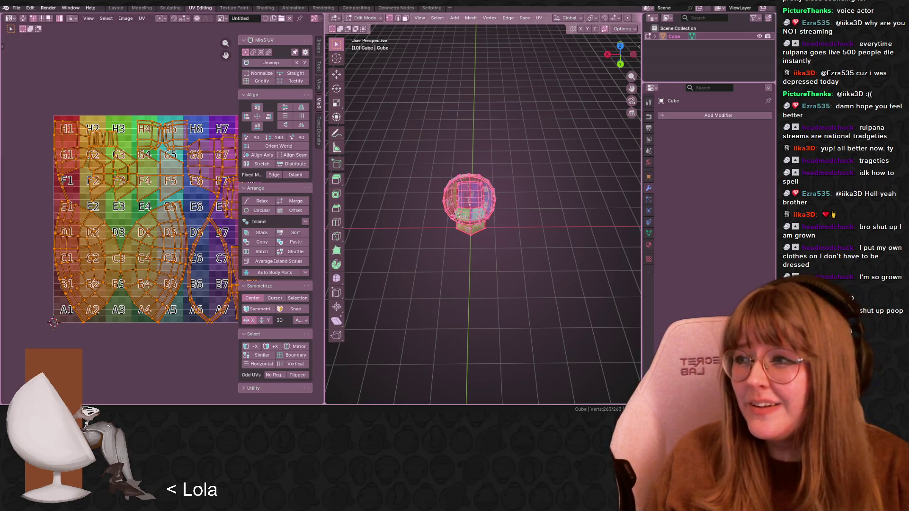
scroll(187, 202, "up", 3)
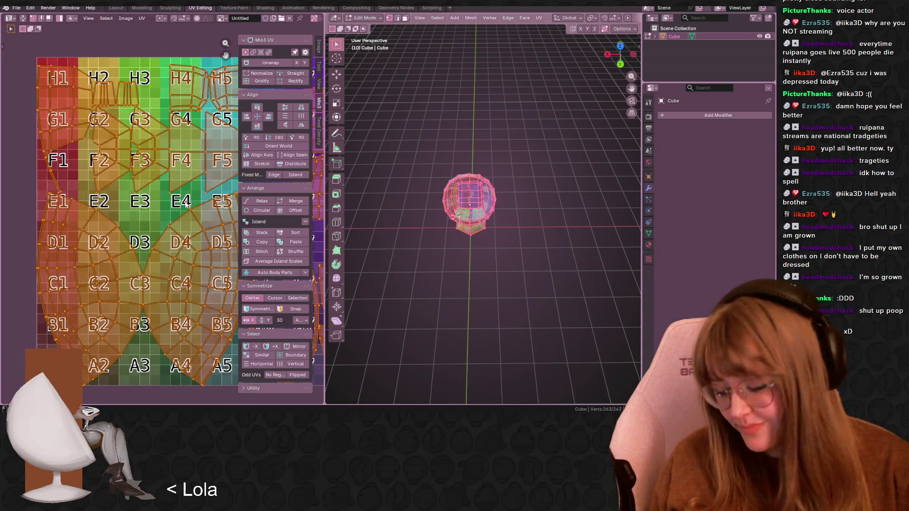
left_click_drag(322, 199, 628, 199)
Shrink all UV islands into a small cluster positioned over H1–G2, then give the 3D view its room back
key("s")
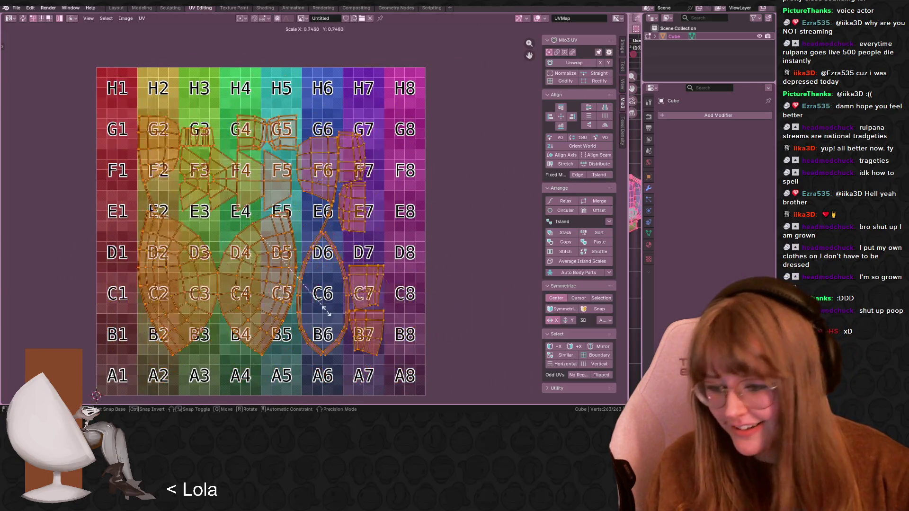
key("g")
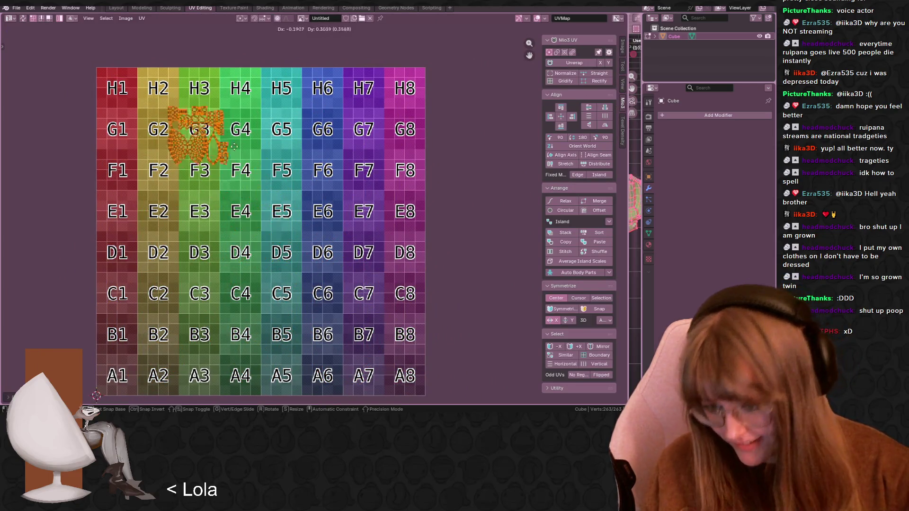
left_click(175, 127)
key("s")
left_click(183, 137)
key("g")
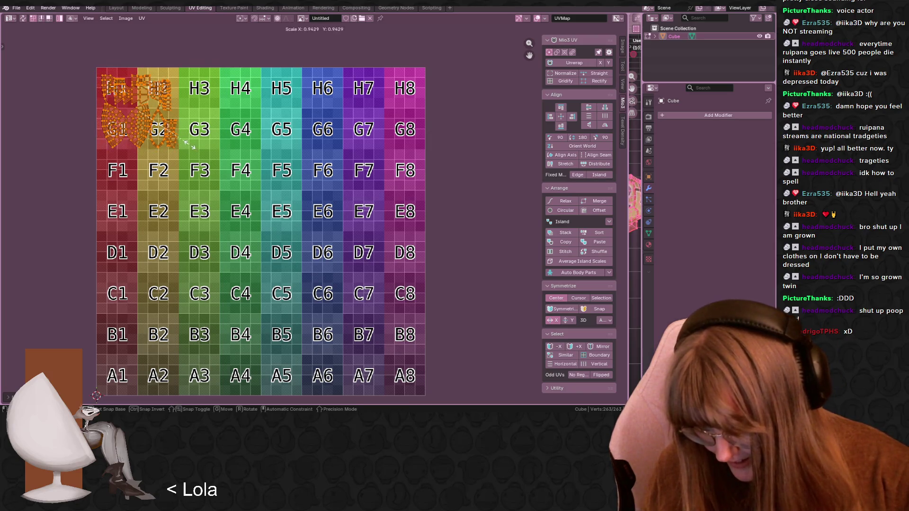
left_click(191, 149)
left_click_drag(635, 245, 305, 228)
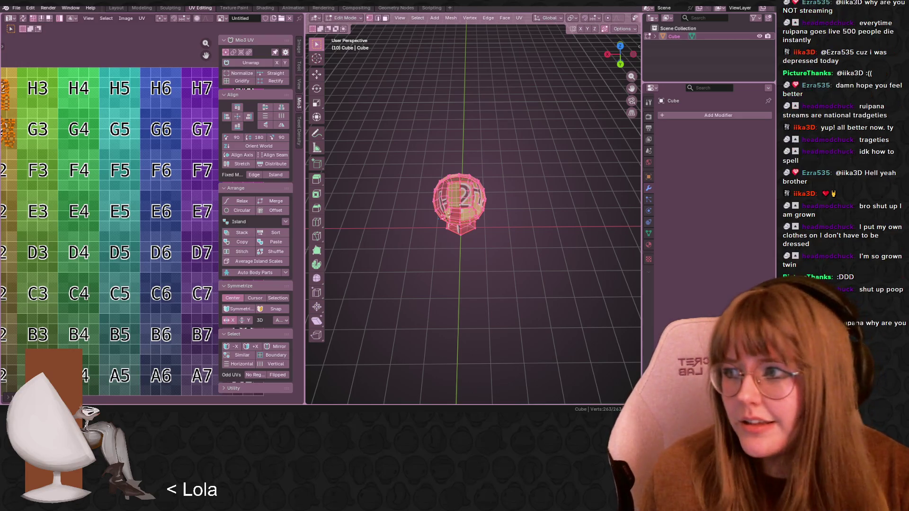
Orbit to look down on the chair, zoom the UV view onto the G1/G2 islands, and widen the UV editor
mouse_move(360, 265)
middle_mouse_down()
mouse_move(397, 265)
mouse_move(419, 247)
mouse_move(407, 227)
middle_mouse_up()
middle_click_drag(114, 227, 215, 237)
scroll(127, 138, "up", 2)
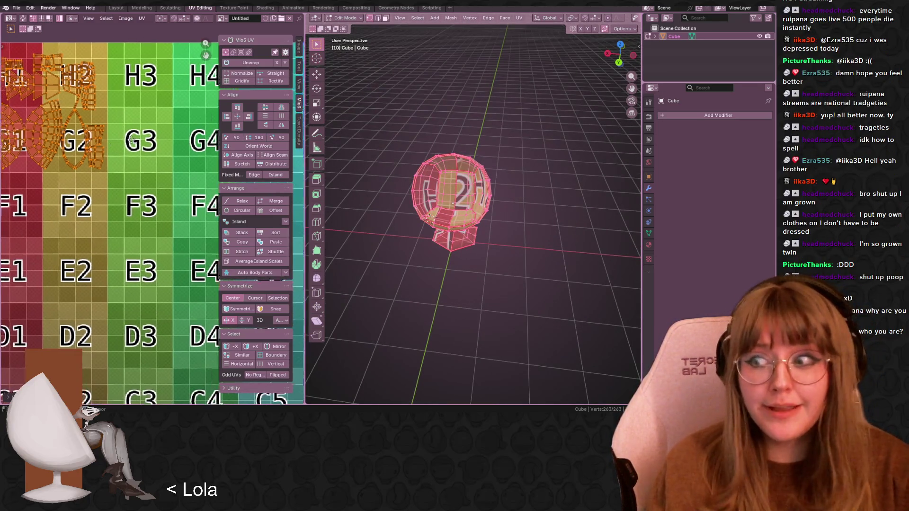
middle_click_drag(128, 137, 149, 151)
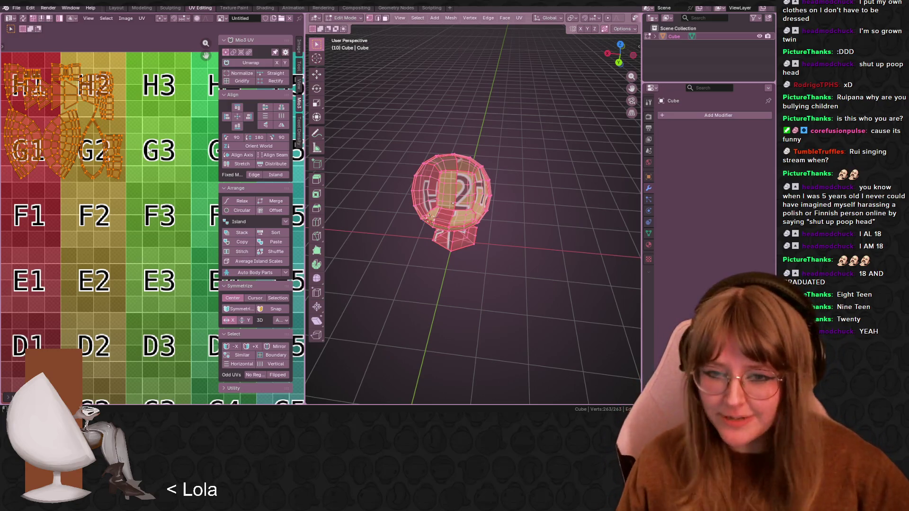
scroll(160, 244, "up", 4)
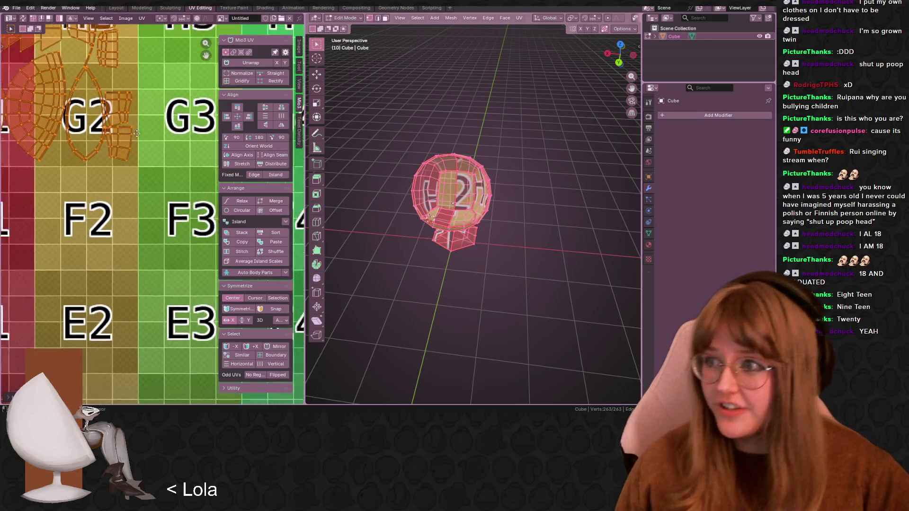
left_click_drag(305, 190, 453, 190)
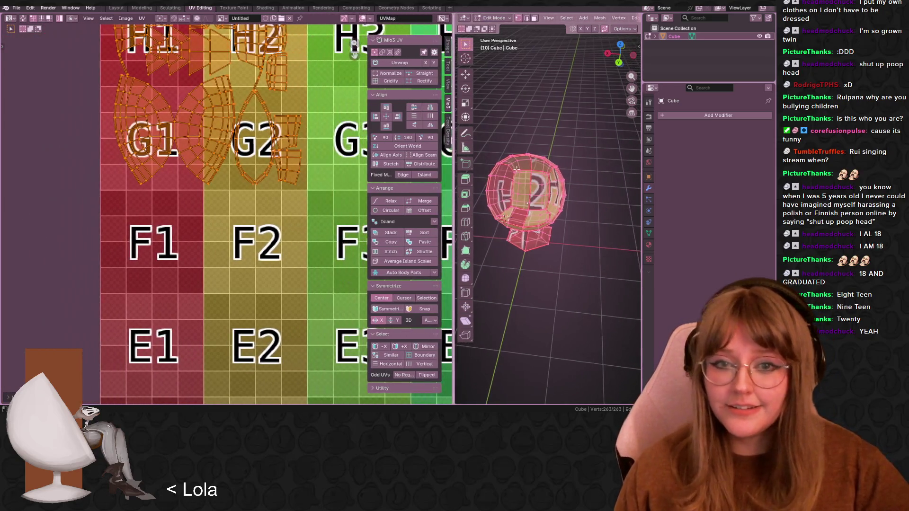
Rotate the G1 island and move it to a new spot
scroll(544, 213, "up", 5)
middle_click_drag(237, 156, 257, 220)
left_click(134, 245)
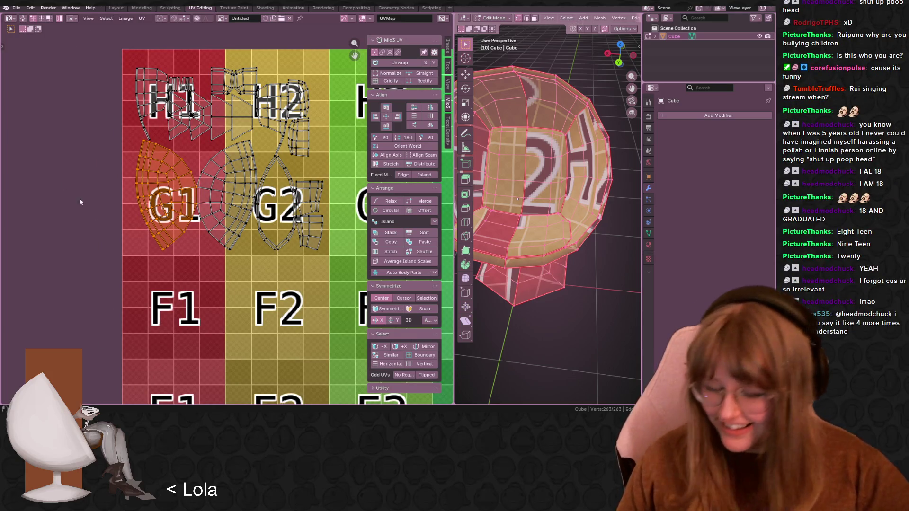
key("r")
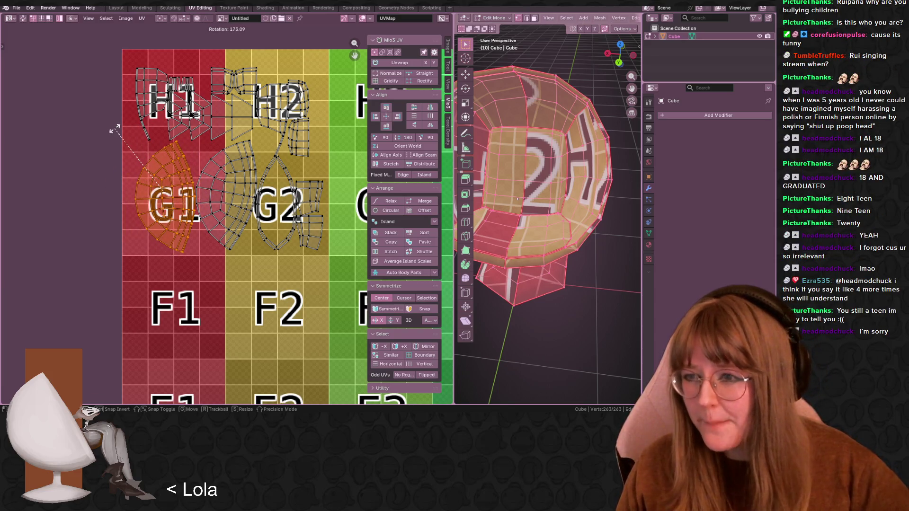
left_click(141, 154)
scroll(141, 157, "up", 2)
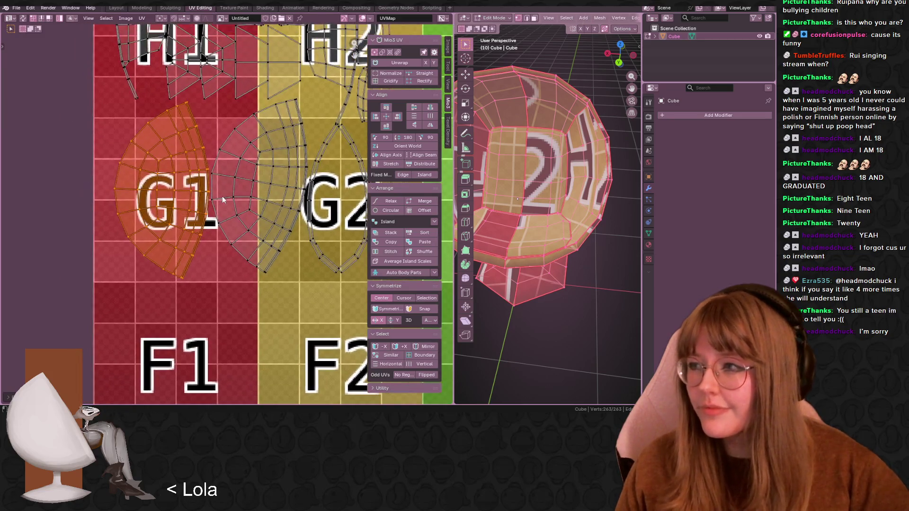
key("g")
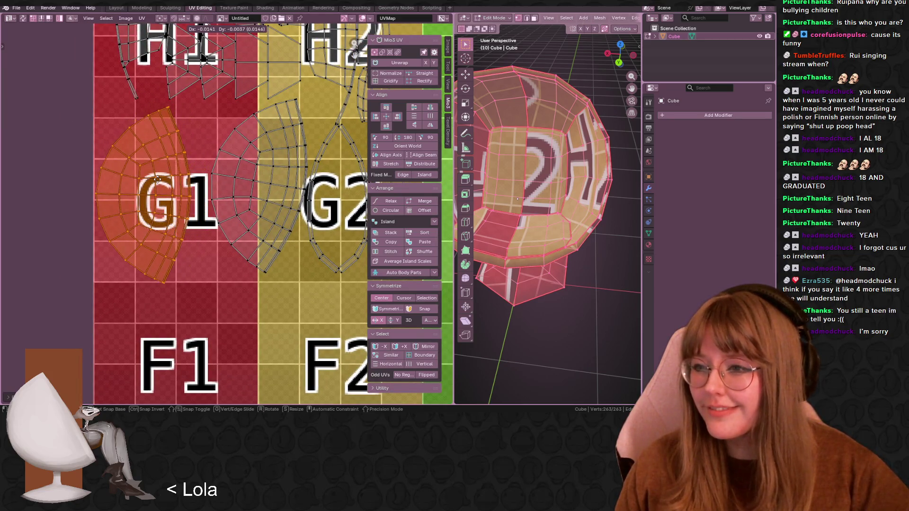
left_click(157, 179)
Rotate and reposition the island between G1 and G2 so it sits beside the G1 island
middle_click_drag(256, 208, 213, 206)
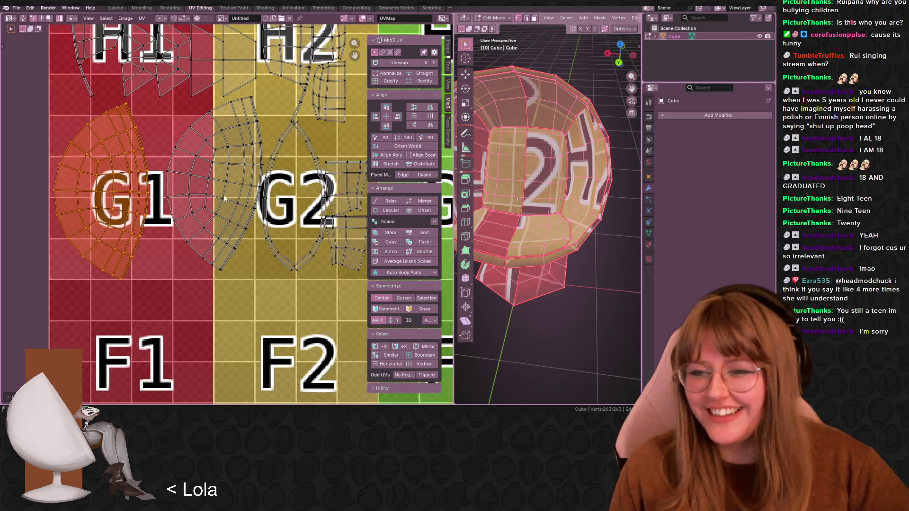
key("alt+a")
left_click(226, 217)
key("r")
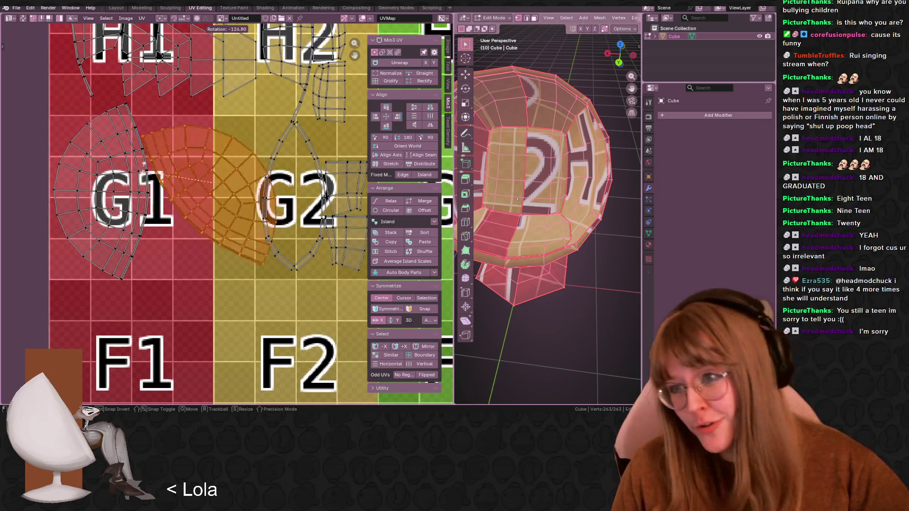
left_click(220, 170)
key("g")
left_click(223, 171)
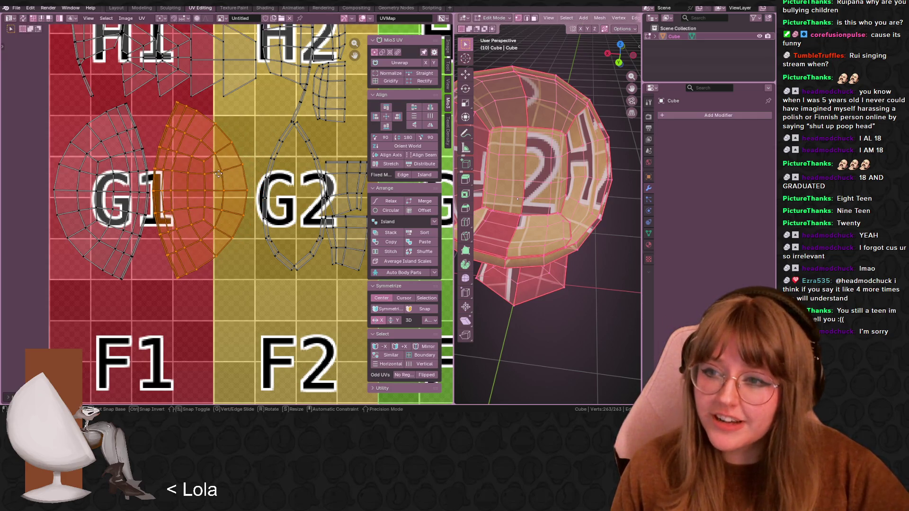
key("r")
left_click(284, 181)
key("g")
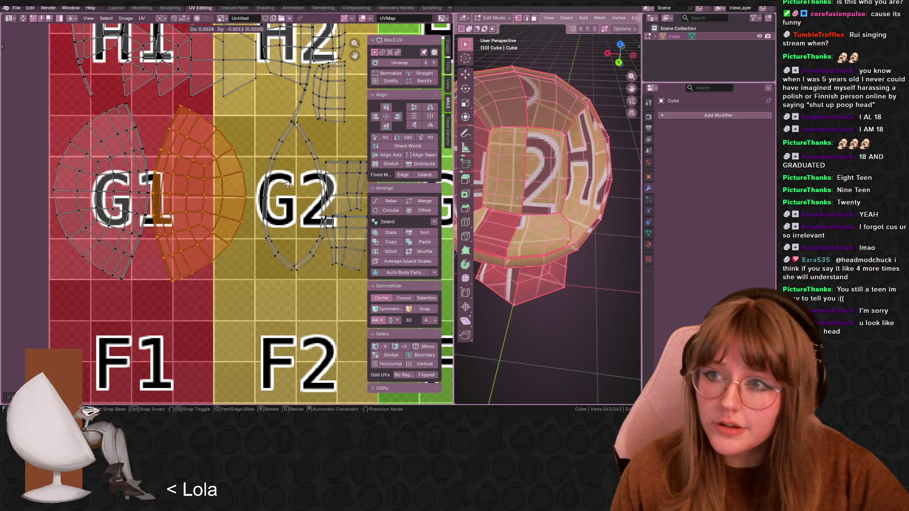
left_click(286, 187)
mouse_move(575, 201)
middle_mouse_down()
mouse_move(597, 208)
mouse_move(568, 246)
mouse_move(520, 217)
mouse_move(474, 210)
middle_mouse_up()
scroll(237, 204, "down", 2)
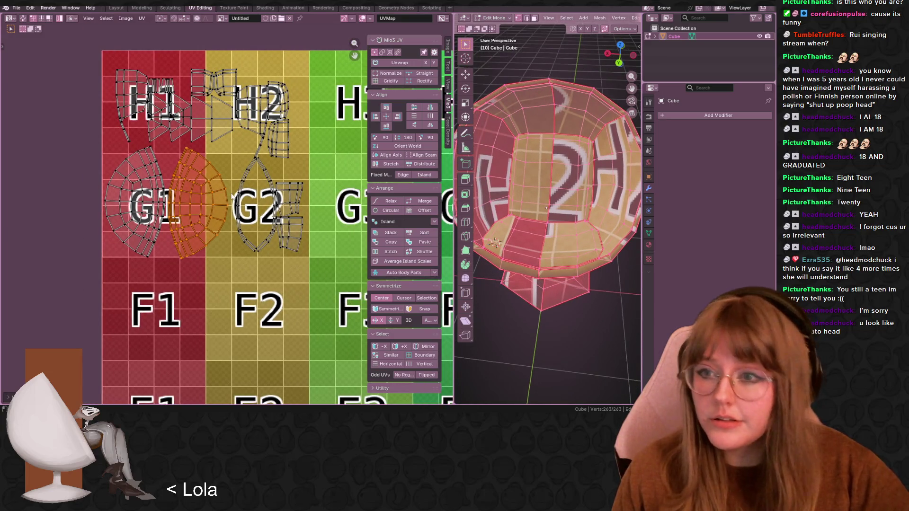
Move the curved edge strip on the G2 island slightly further left
left_click(238, 204, "alt")
scroll(266, 200, "up", 2)
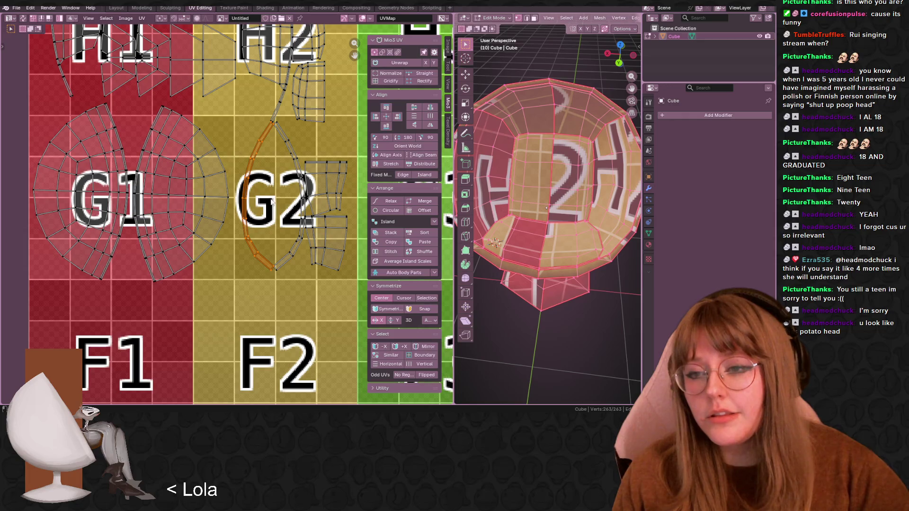
scroll(251, 202, "up", 2)
key("g")
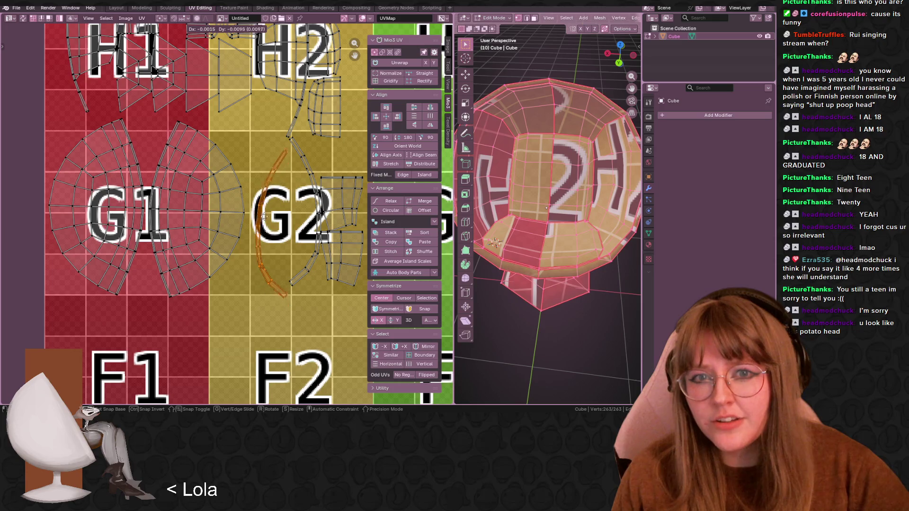
left_click(256, 189)
middle_click_drag(266, 185, 238, 228)
mouse_move(530, 189)
middle_mouse_down()
mouse_move(529, 125)
mouse_move(507, 175)
middle_mouse_up()
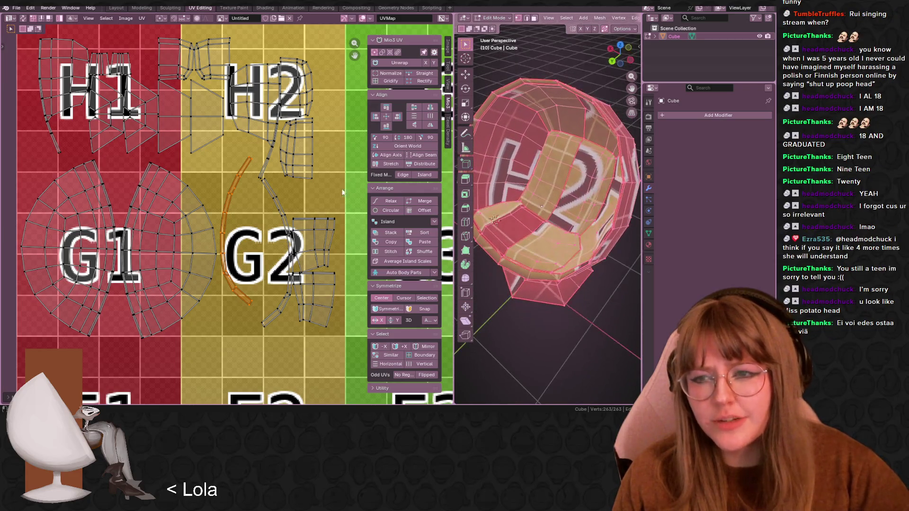
middle_click_drag(264, 199, 303, 183)
key("g")
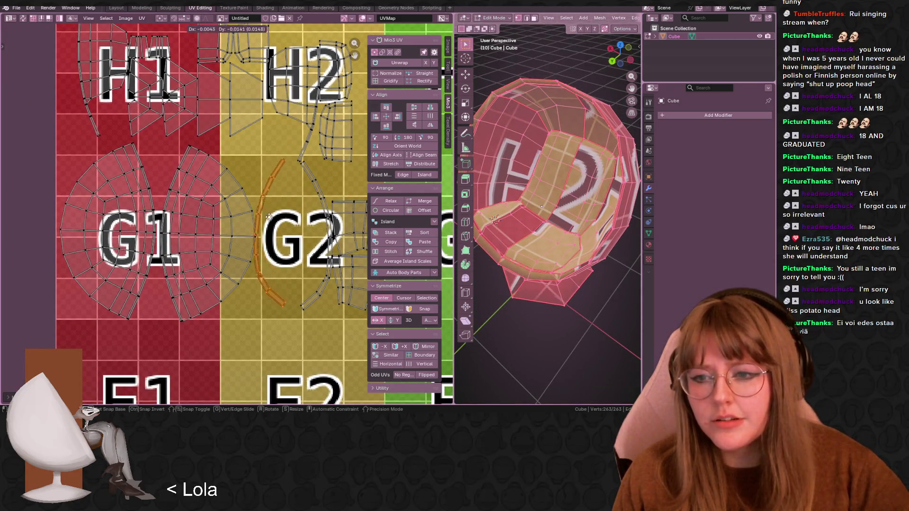
key("Escape")
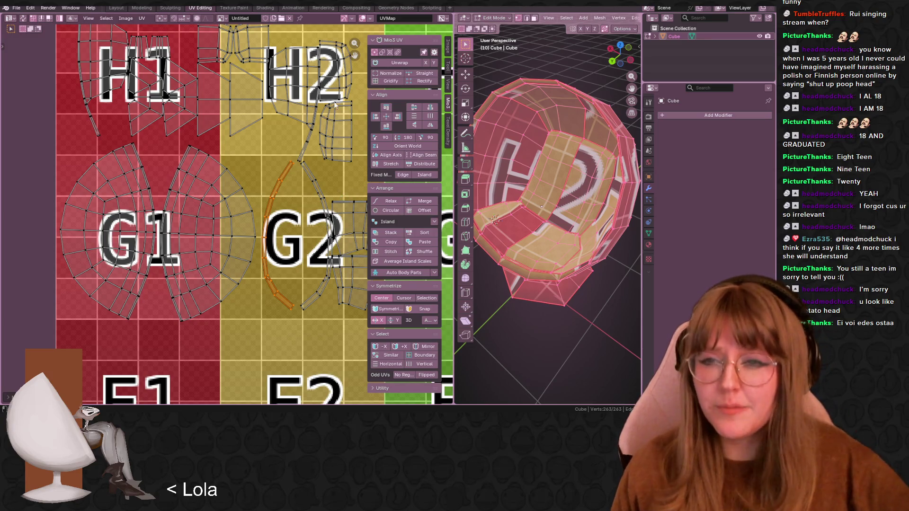
Shift the curved strip and its neighbouring island down and to the left
scroll(318, 107, "up", 4)
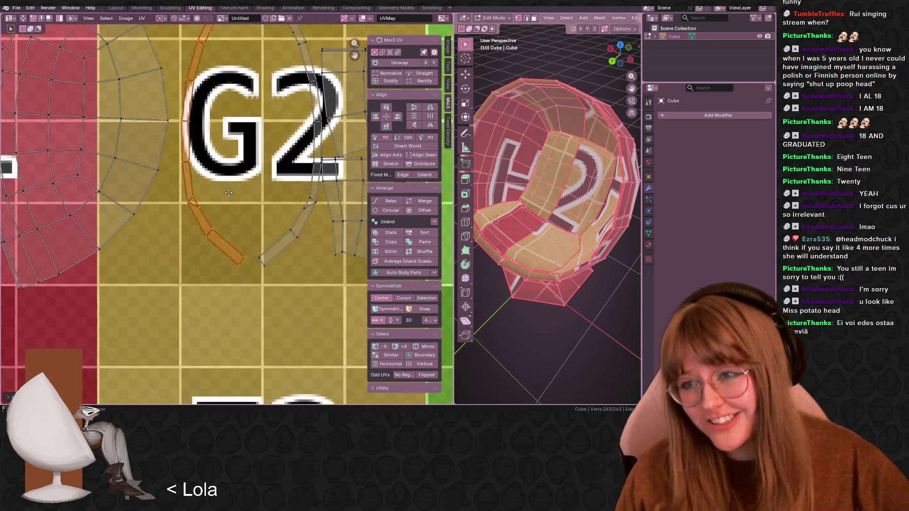
left_click_drag(182, 94, 174, 118)
mouse_move(296, 216)
left_mouse_down()
mouse_move(280, 258)
mouse_move(268, 255)
left_mouse_up()
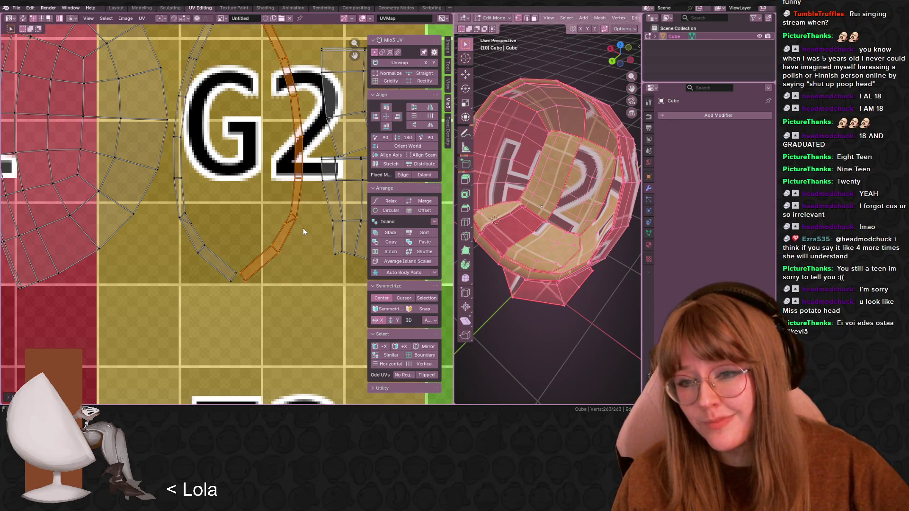
scroll(300, 231, "down", 1)
Rotate the upper small island to the right of G2 upright
left_click(283, 222)
scroll(288, 224, "down", 2)
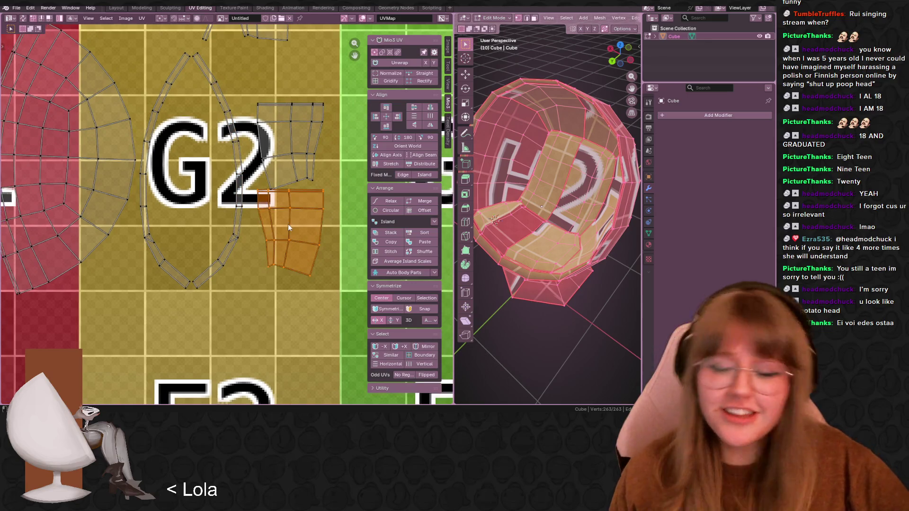
scroll(256, 189, "up", 3, "shift")
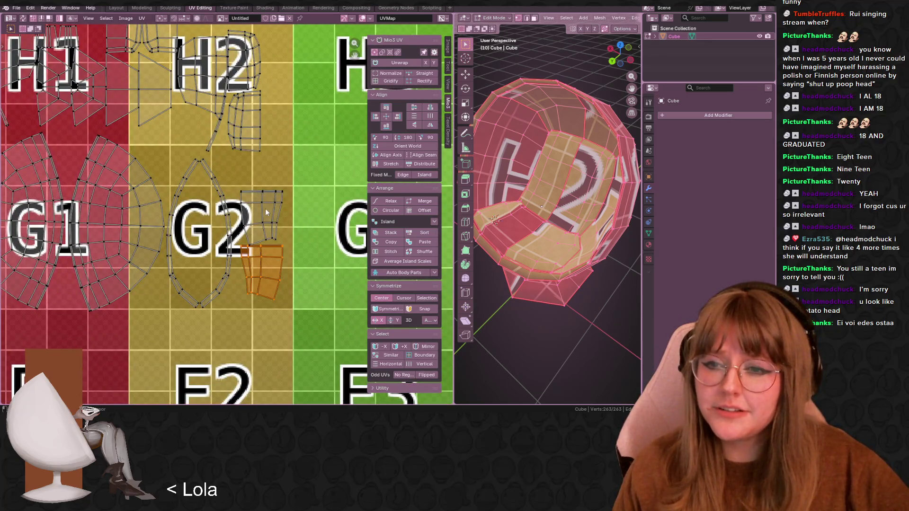
left_click(291, 207)
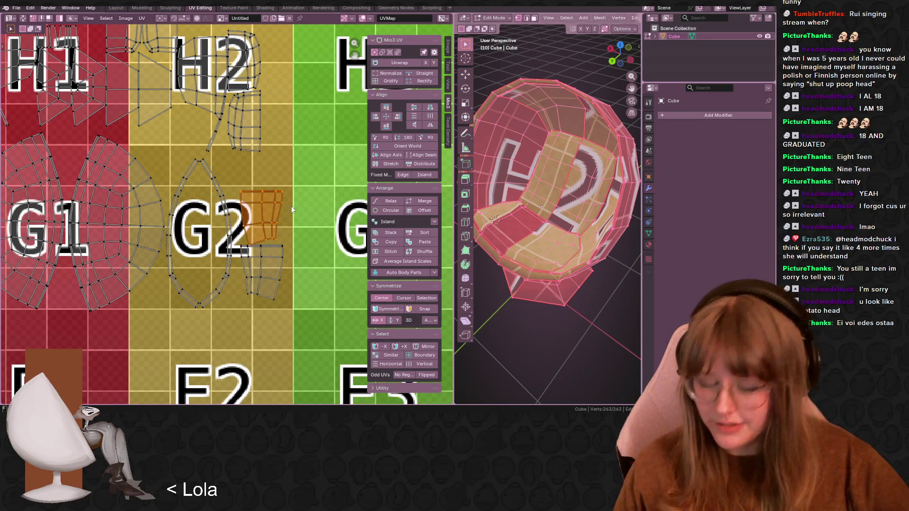
key("r")
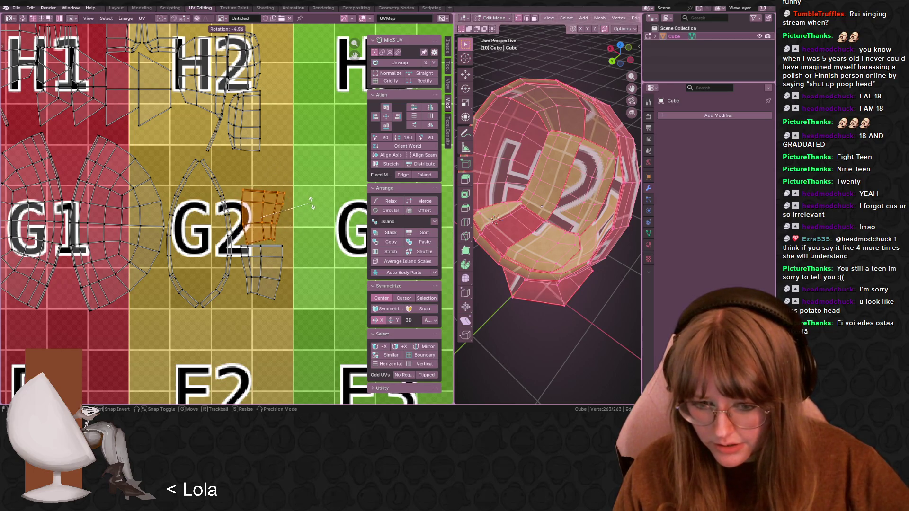
left_click(298, 232)
Nudge the upper small island and rotate it slightly so it lines up beside G2
mouse_move(298, 232)
middle_mouse_down()
mouse_move(316, 214)
mouse_move(244, 256)
middle_mouse_up()
scroll(245, 256, "up", 1)
left_click(252, 267, "shift")
key("g")
left_click(259, 268)
left_click(260, 270, "shift")
key("r")
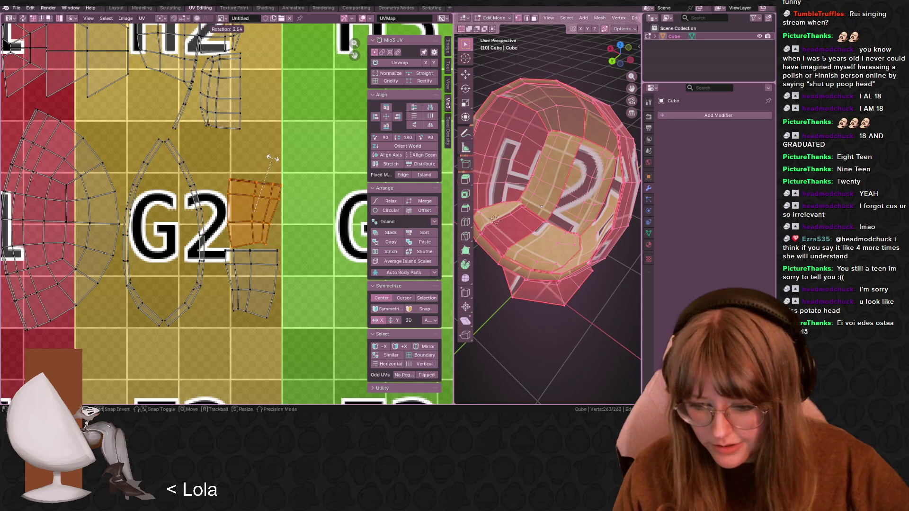
left_click(267, 162)
mouse_move(539, 204)
middle_mouse_down()
mouse_move(560, 187)
mouse_move(546, 192)
middle_mouse_up()
mouse_move(204, 134)
middle_mouse_down()
mouse_move(318, 186)
mouse_move(215, 281)
middle_mouse_up()
scroll(209, 284, "down", 2)
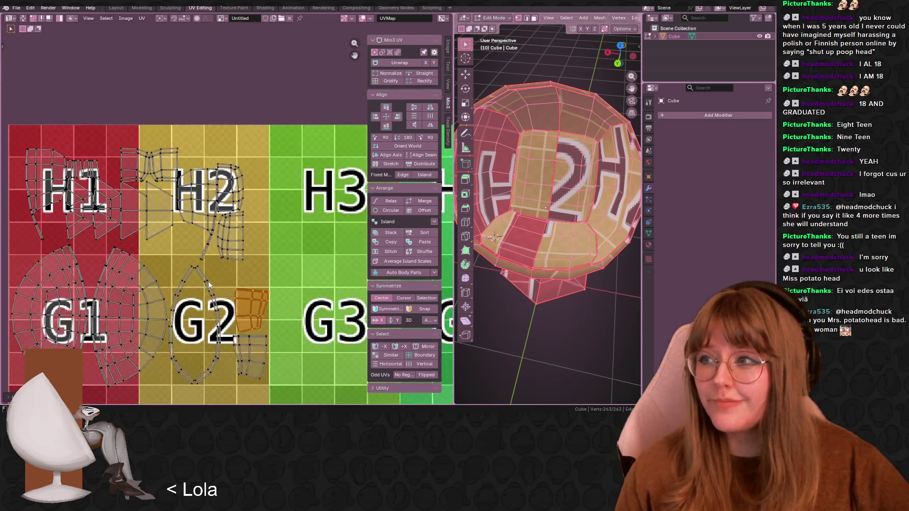
Move the island at the left of H1 over toward H3
middle_click_drag(172, 231, 226, 203)
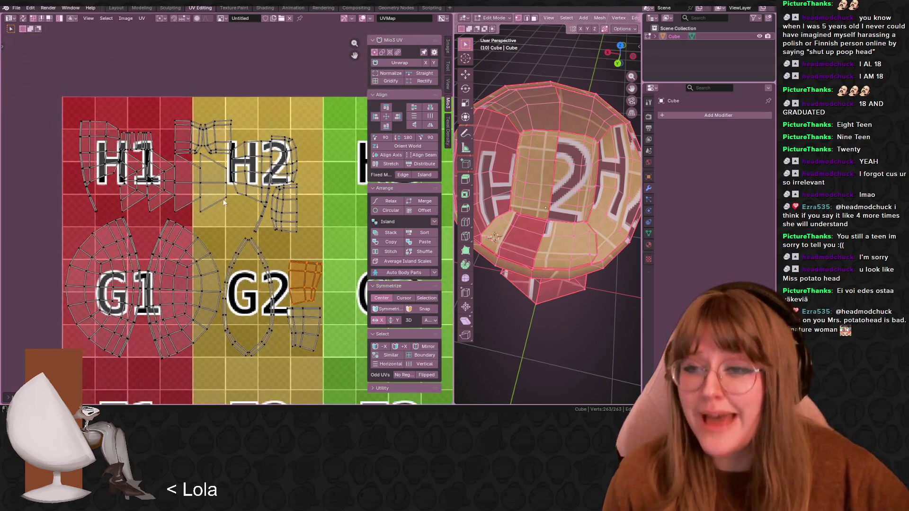
left_click(100, 154)
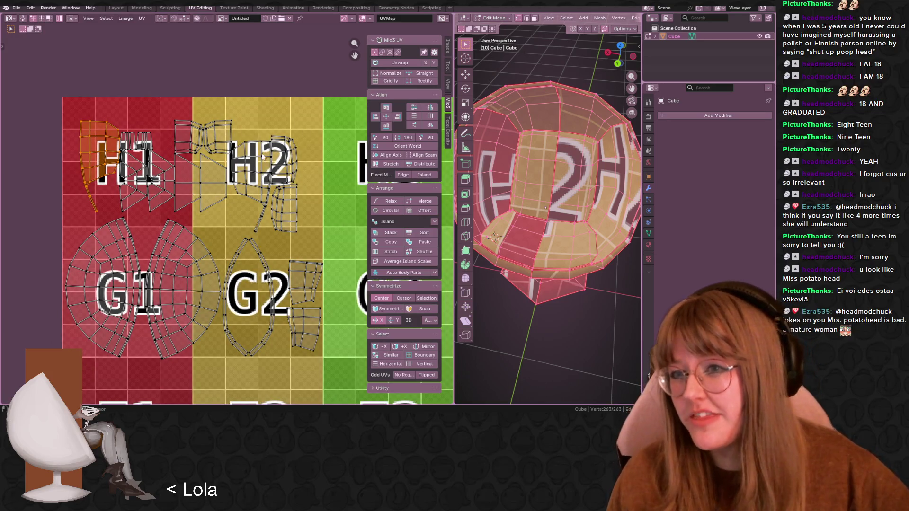
scroll(330, 248, "down", 1)
mouse_move(204, 157)
middle_mouse_down()
mouse_move(184, 136)
mouse_move(122, 137)
middle_mouse_up()
key("g")
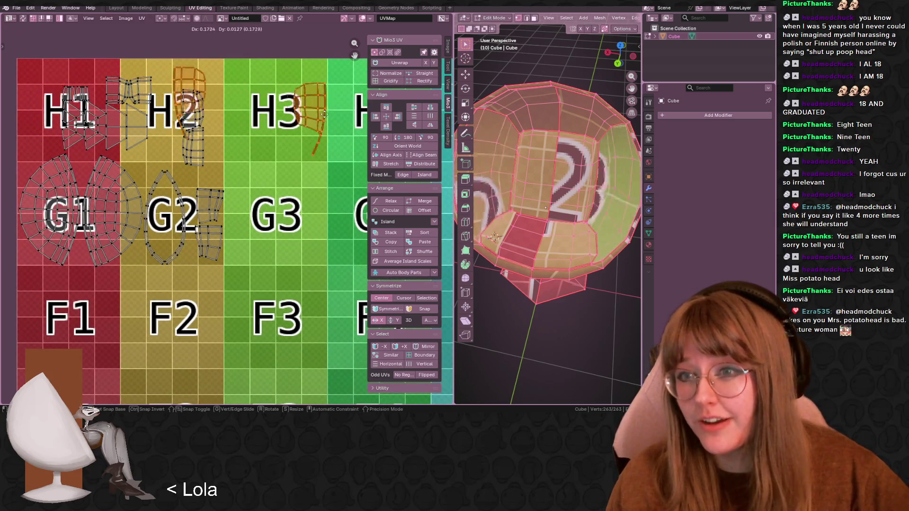
left_click(323, 115)
middle_click_drag(323, 115, 294, 95)
key("g")
left_click(318, 114)
Rotate the small island on H1 by 90° twice
mouse_move(90, 108)
middle_mouse_down()
mouse_move(192, 139)
mouse_move(159, 135)
mouse_move(246, 183)
middle_mouse_up()
left_click(146, 129)
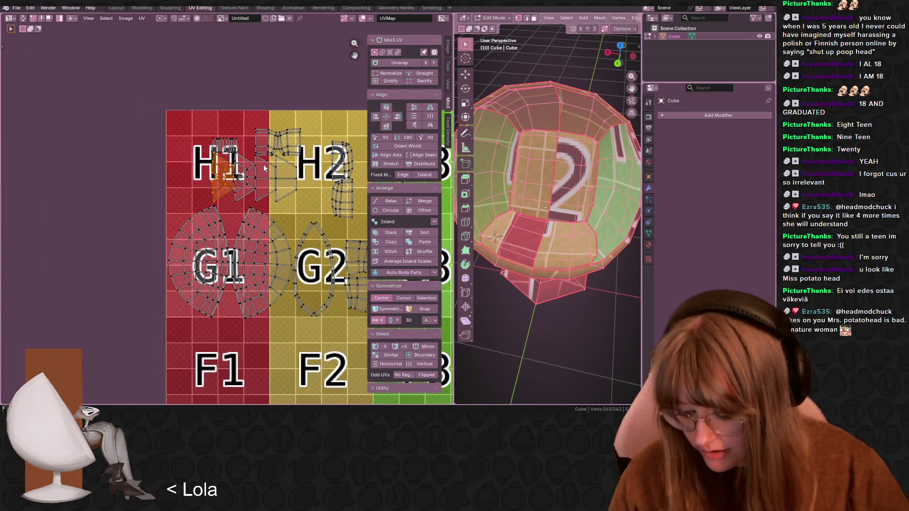
type("r90")
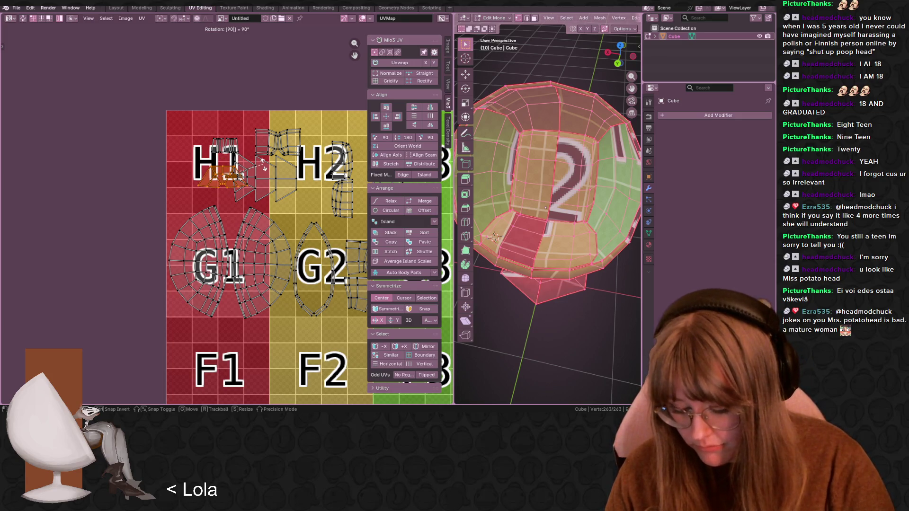
key("Return")
type("r90")
key("Return")
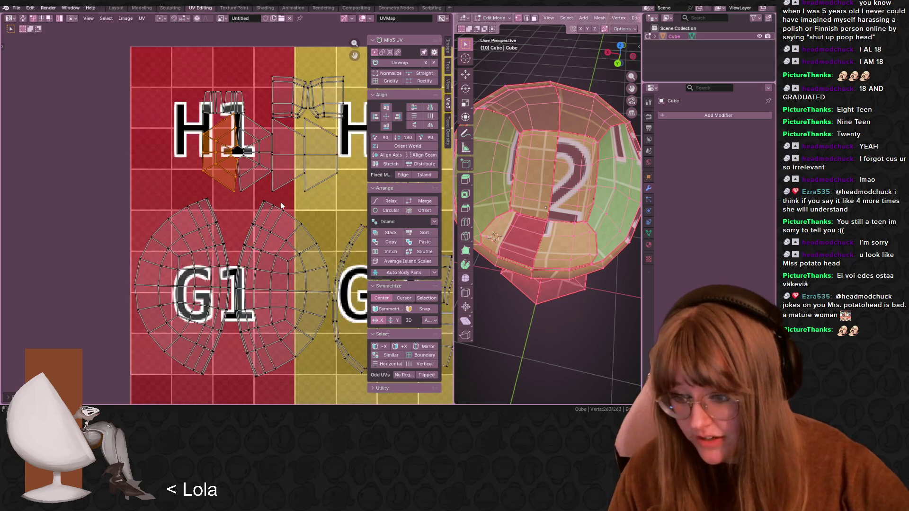
Move the hexagon UV island to sit beside H1
scroll(259, 272, "up", 3)
left_click(256, 245, "shift")
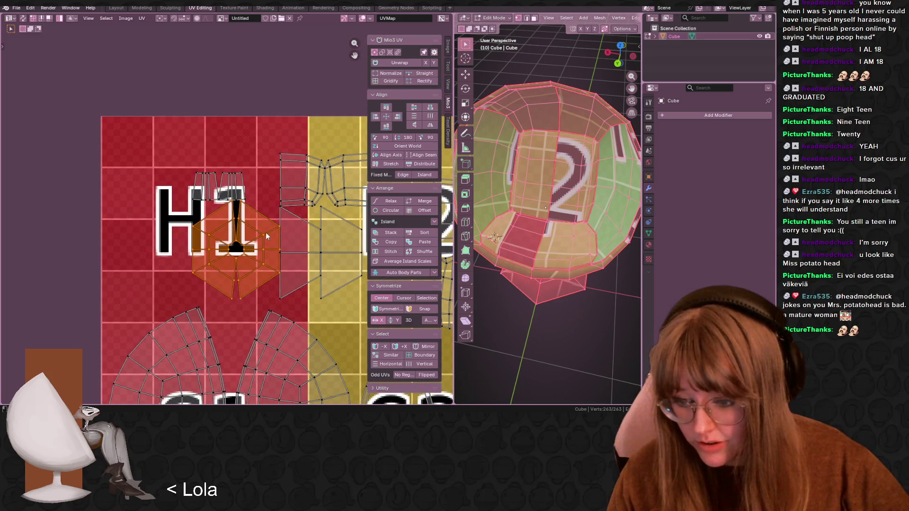
middle_click_drag(267, 234, 319, 252)
key("g")
left_click(195, 293)
middle_click_drag(193, 309, 250, 254)
key("g")
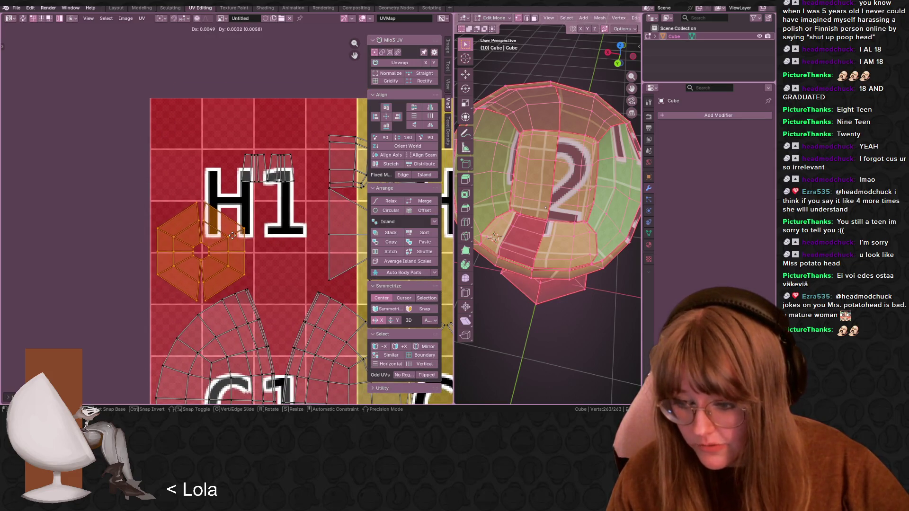
left_click(232, 235)
Move the small island above H1 to the red tile's top-left corner
scroll(236, 236, "down", 1)
middle_click_drag(274, 268, 242, 216)
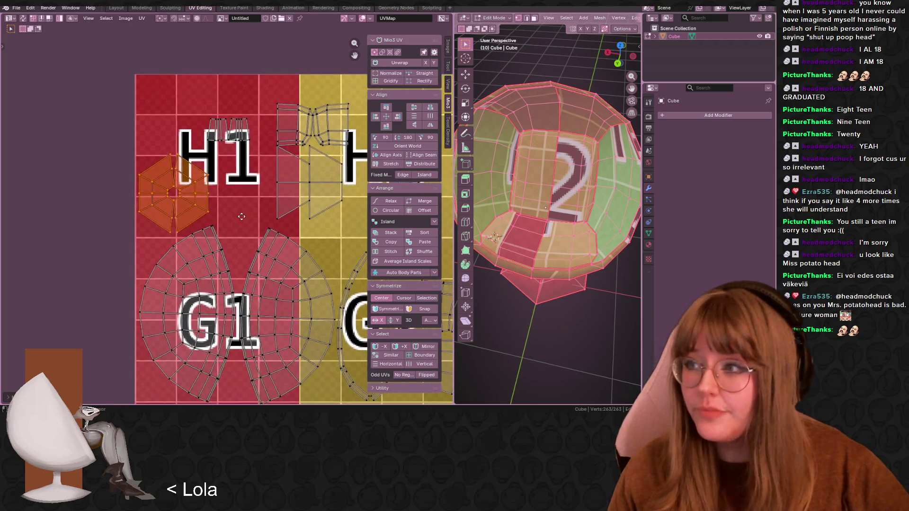
left_click(223, 130)
middle_click_drag(245, 157, 260, 179)
key("g")
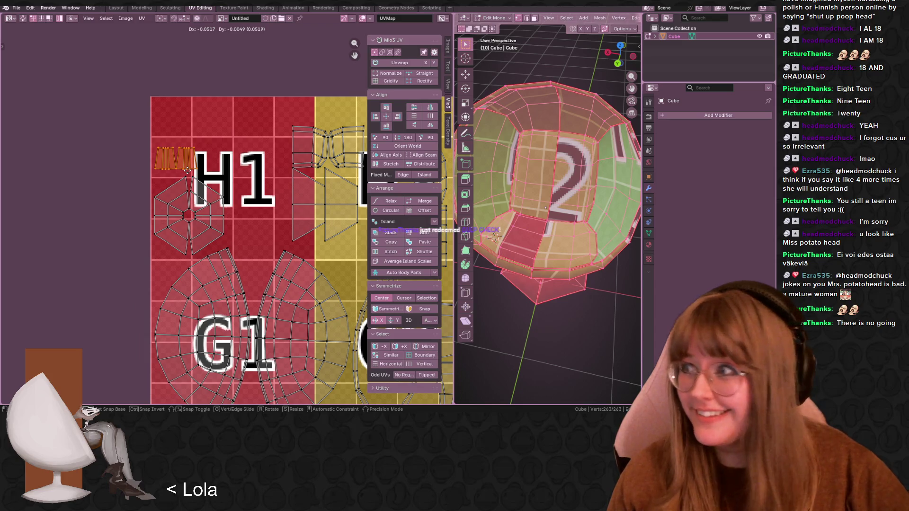
left_click(189, 122)
Move the islands right of H1 up beside the ribbed strip
middle_click_drag(260, 134, 241, 126)
left_click(306, 138)
left_click(346, 139)
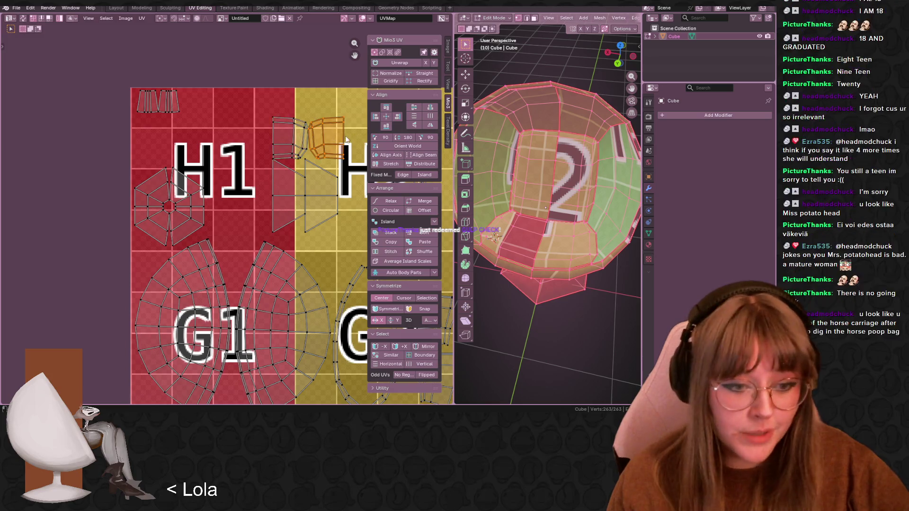
key("g")
left_click(206, 111)
left_click(287, 135)
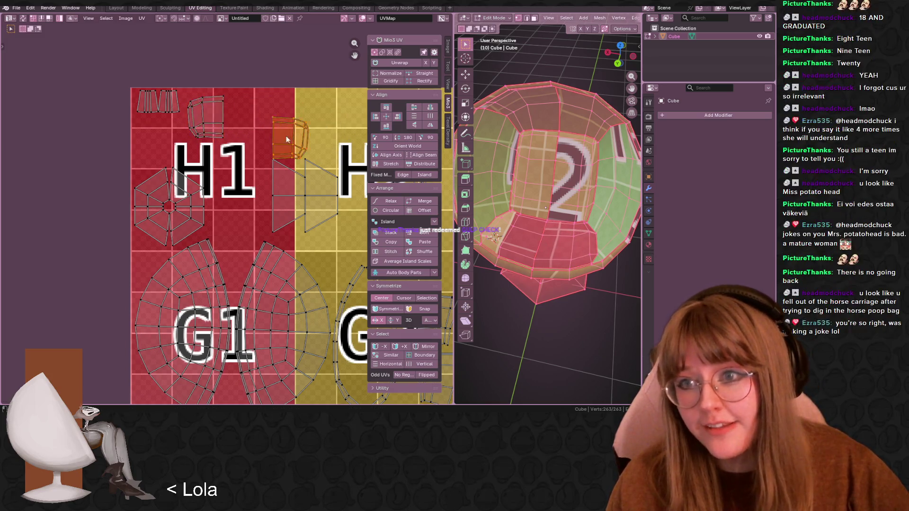
key("g")
left_click(227, 112)
Nudge the top row of islands up-left, then shift the rightmost one slightly right
scroll(227, 113, "up", 1)
left_click_drag(196, 41, 276, 96)
key("g")
left_click(252, 84)
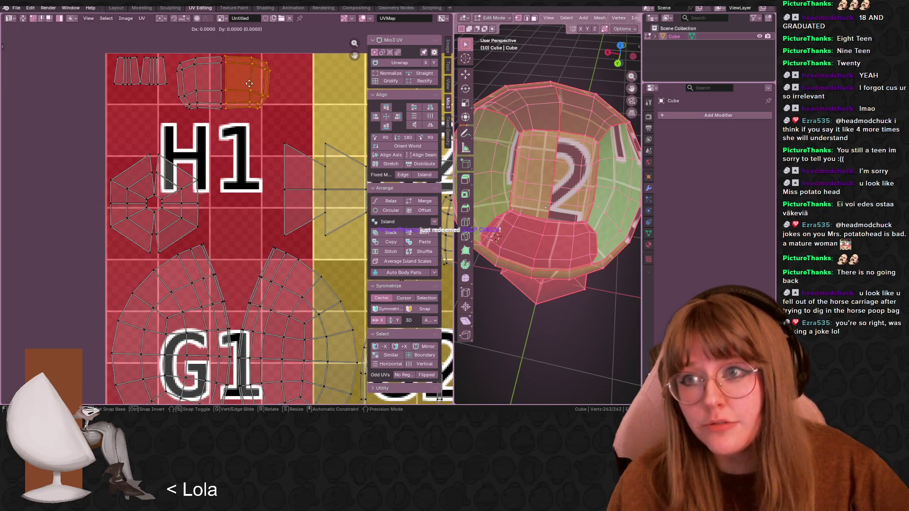
left_click(248, 85)
key("g")
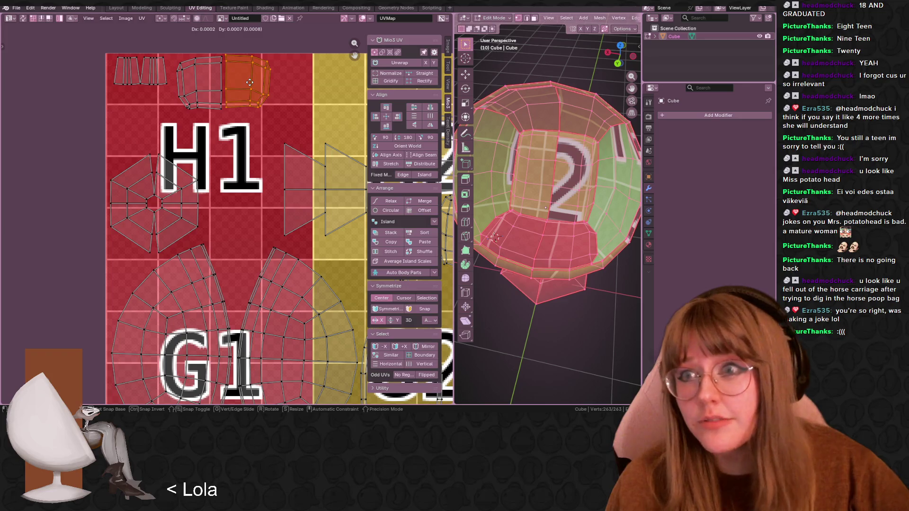
left_click(272, 88)
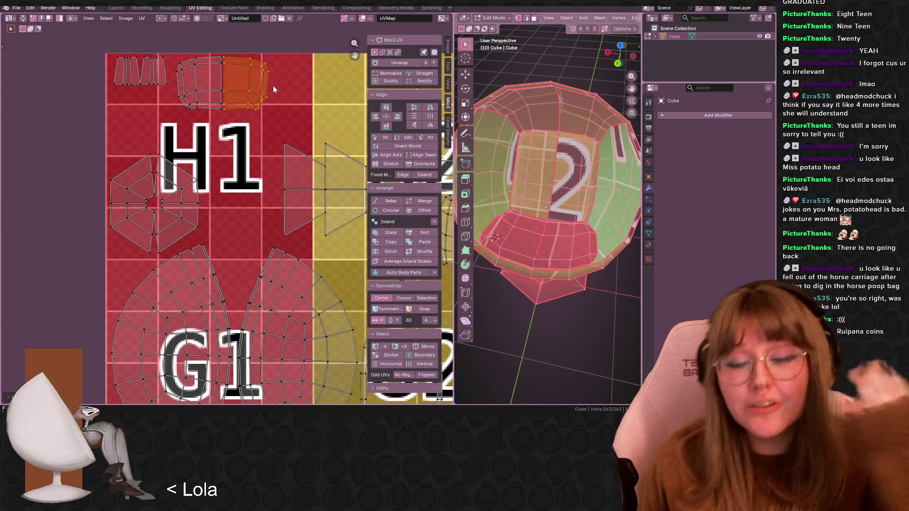
Rotate the trapezoid island between H1 and H2 by 80 degrees
scroll(288, 120, "up", 1)
scroll(301, 227, "down", 3)
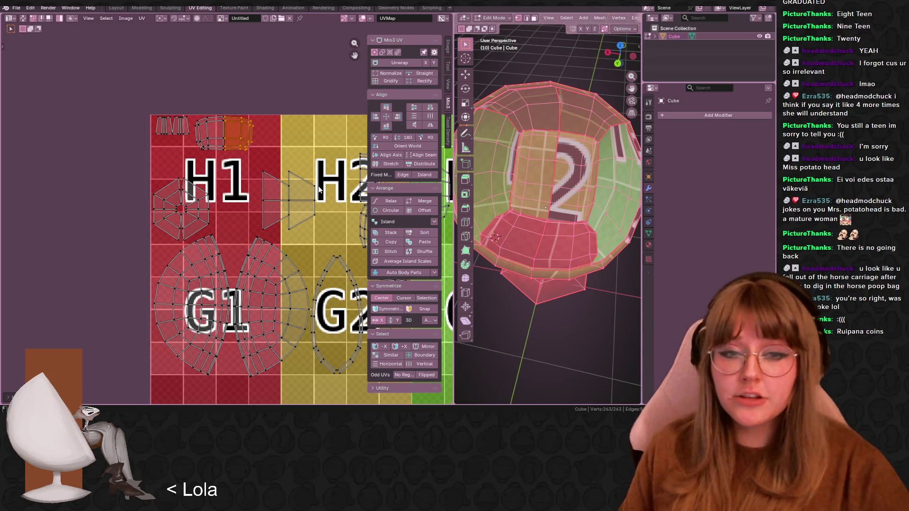
scroll(242, 223, "down", 1)
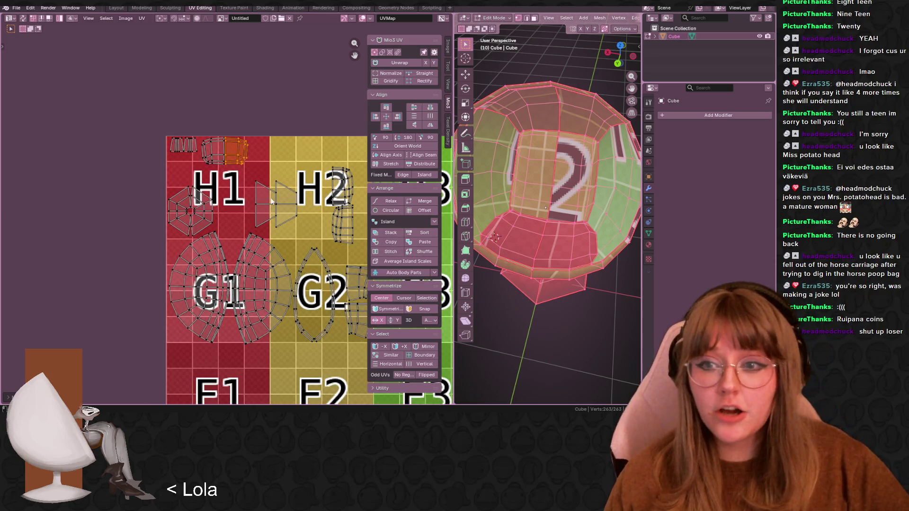
key("r")
type("80")
key("Return")
scroll(287, 184, "up", 3)
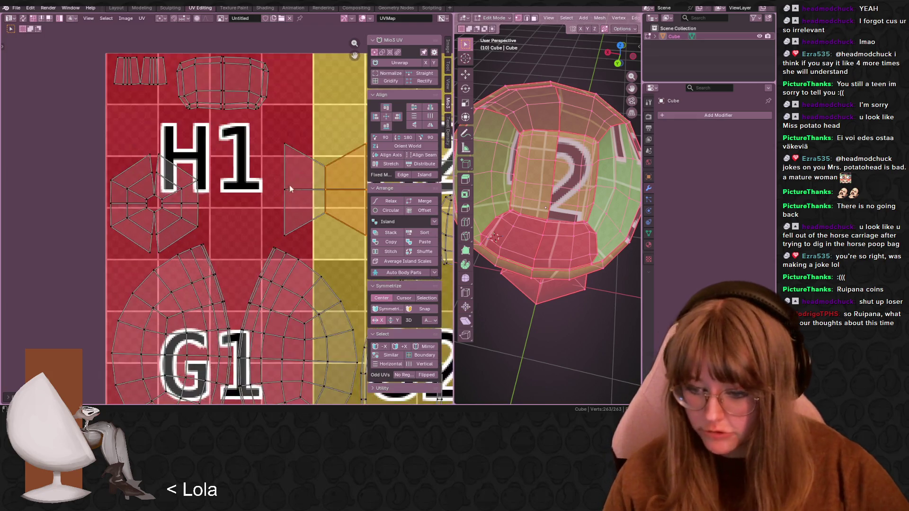
Scale the hexagon island to about 0.48 and tuck it into H1's upper-left corner
key("g")
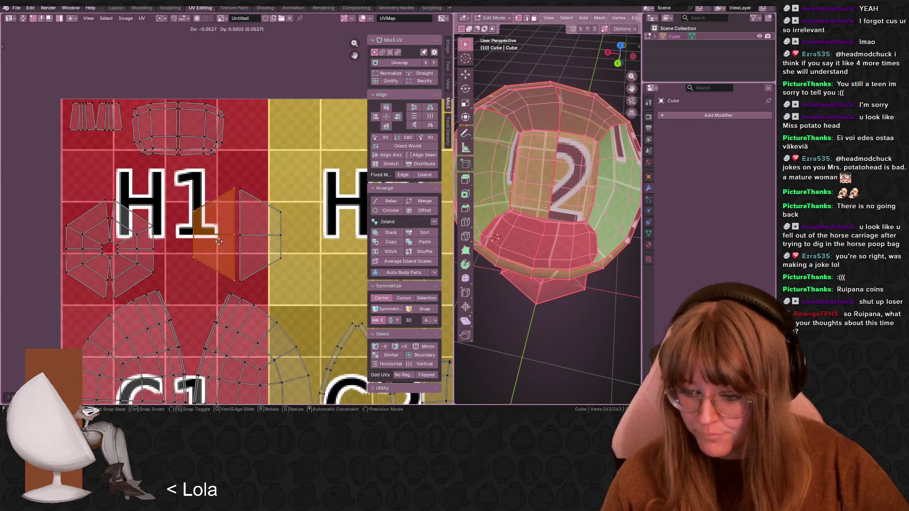
left_click(223, 244)
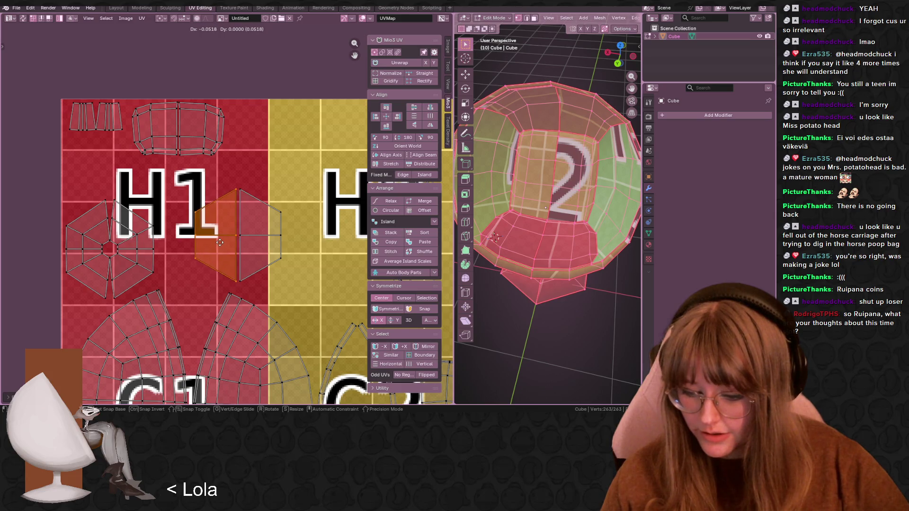
left_click_drag(210, 165, 262, 207)
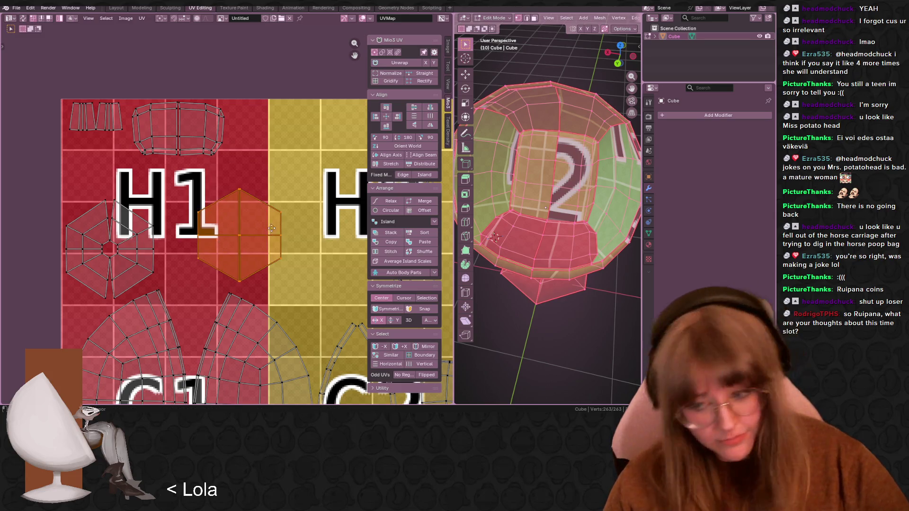
middle_click_drag(262, 208, 268, 192)
key("s")
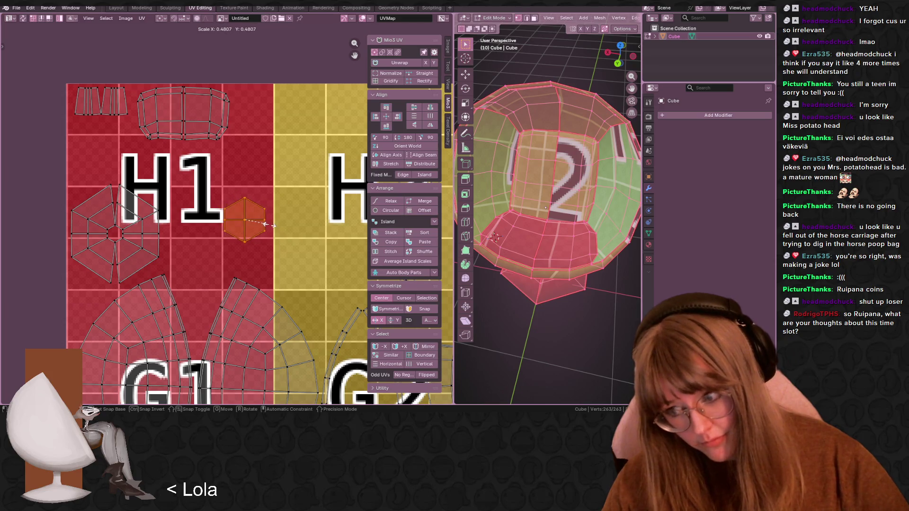
left_click(264, 225)
left_click(109, 154)
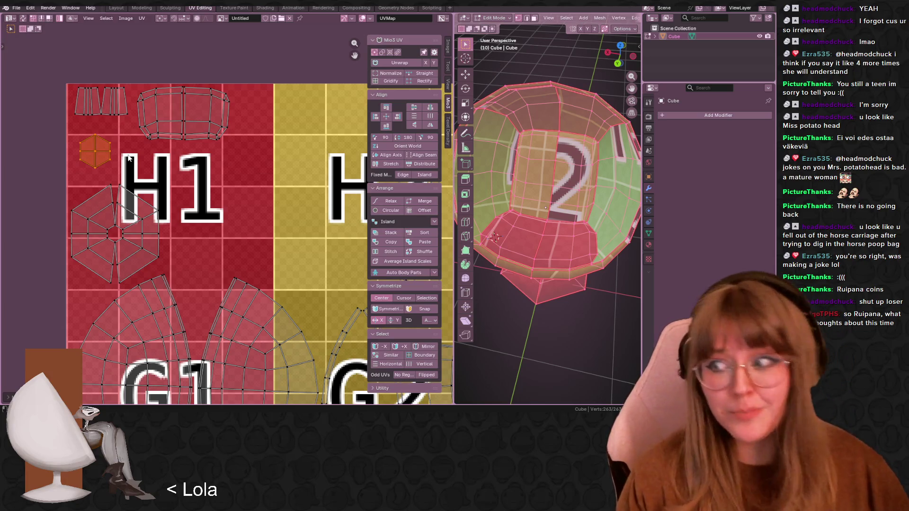
scroll(128, 158, "up", 1)
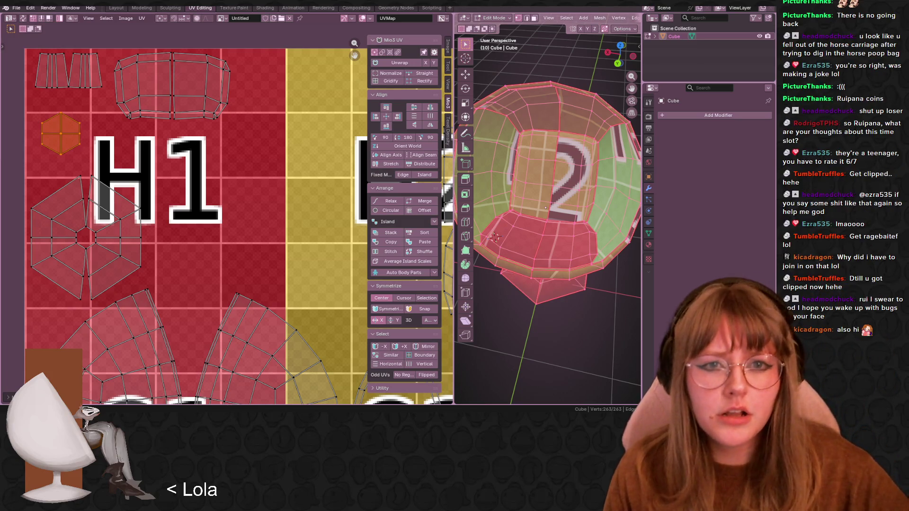
Mark a seam along the centre edge line of the inner back, down to the bottom rim
left_click(554, 225)
scroll(559, 237, "up", 5)
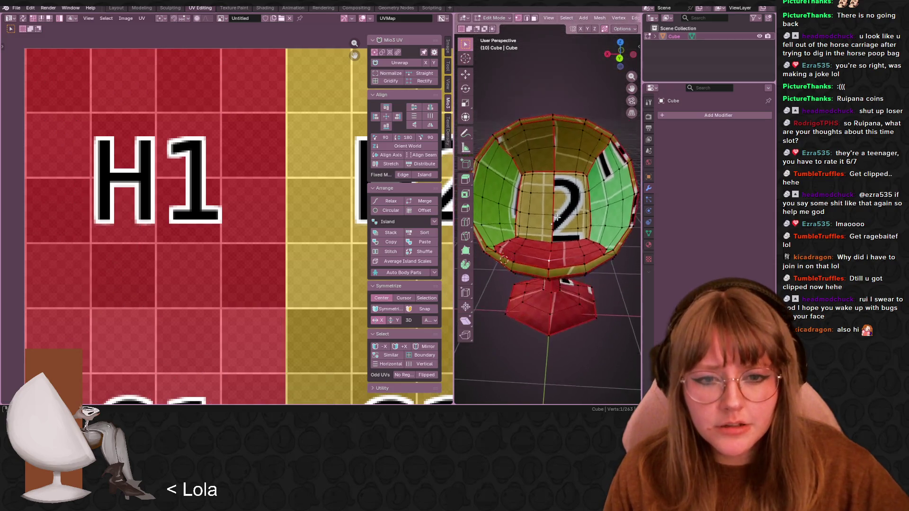
middle_click_drag(562, 244, 549, 44)
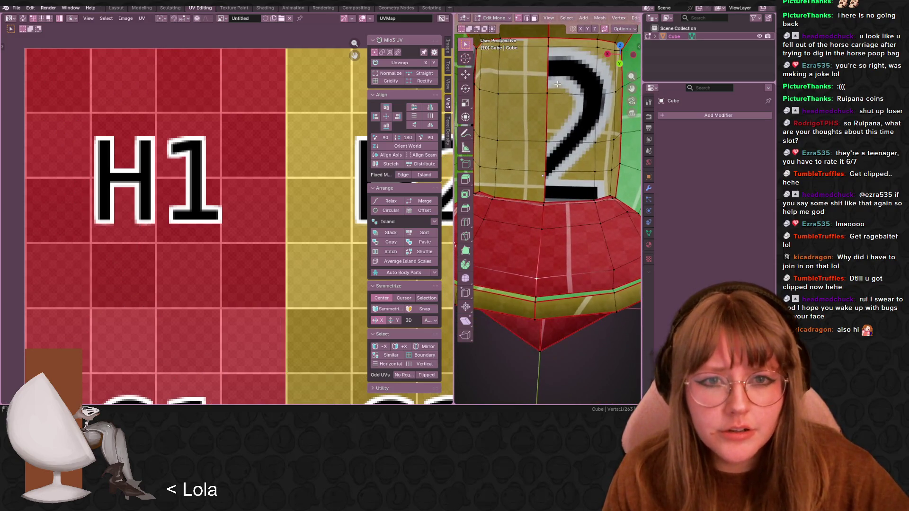
key("alt+a")
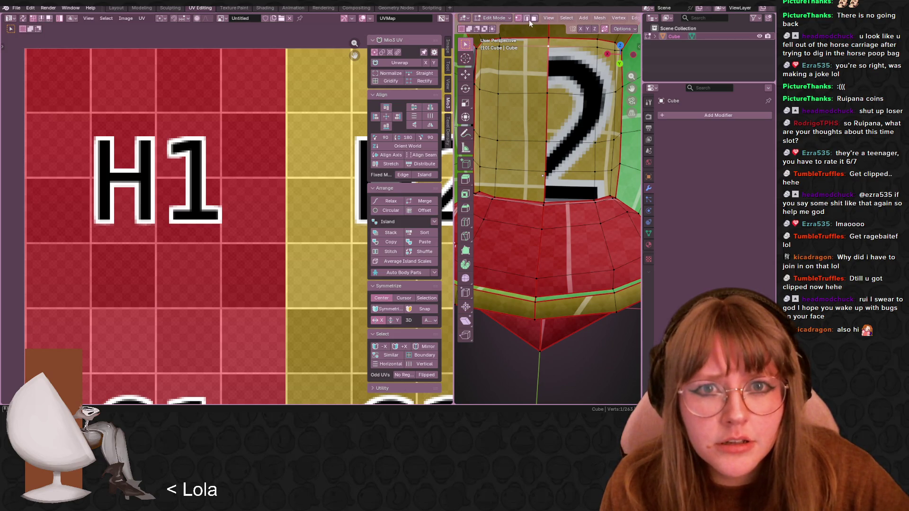
left_click_drag(545, 35, 549, 211)
middle_click_drag(549, 211, 544, 203)
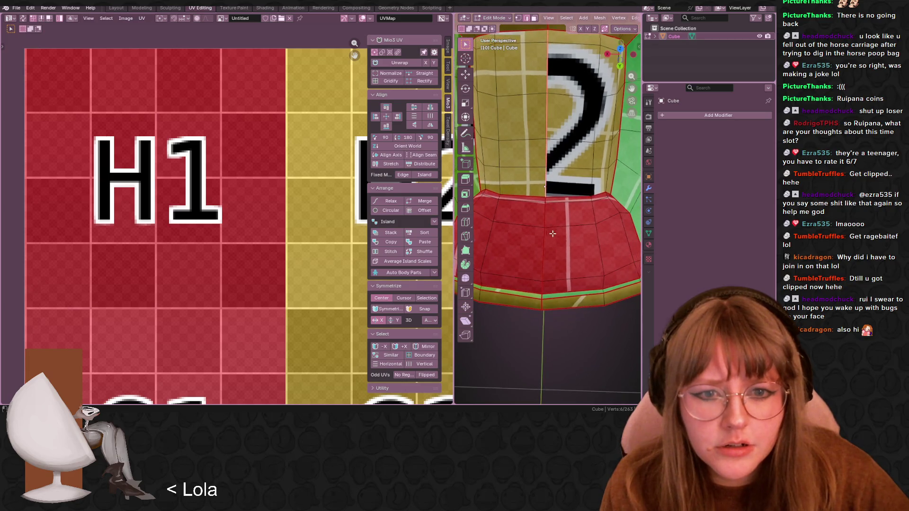
left_click(544, 199, "shift")
left_click(544, 199, "shift")
left_click(544, 200, "shift")
left_click(544, 280, "ctrl")
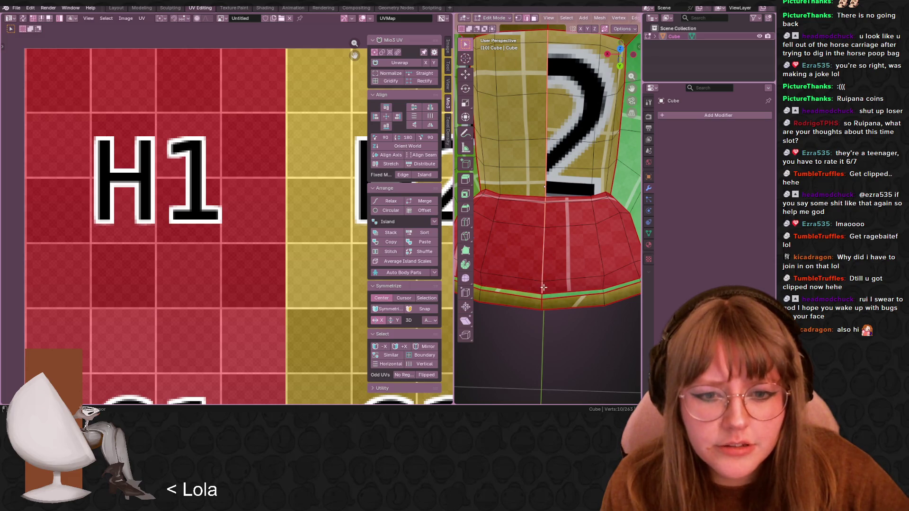
right_click(549, 286)
left_click(533, 276)
Select all faces linked to the inner seat and unwrap them afresh
mouse_move(533, 276)
middle_mouse_down()
mouse_move(586, 221)
mouse_move(537, 128)
middle_mouse_up()
key("alt+a")
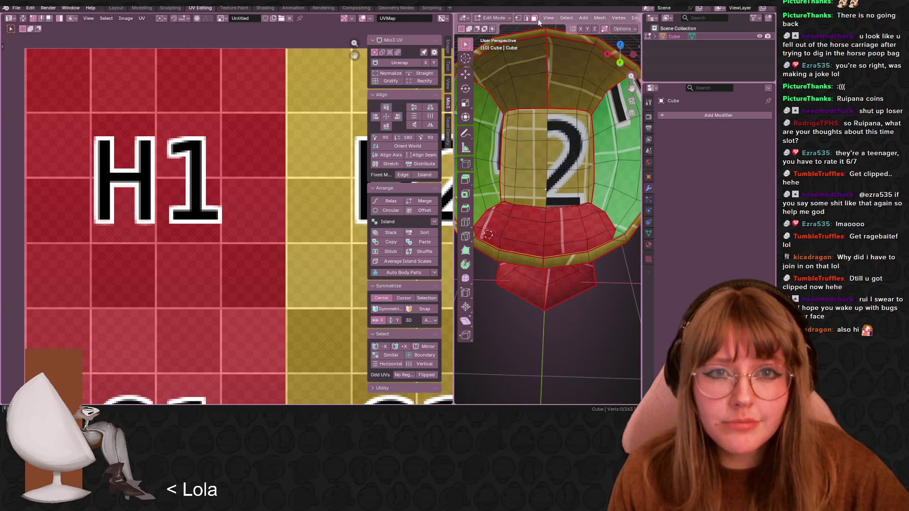
left_click(533, 122)
key("ctrl+l")
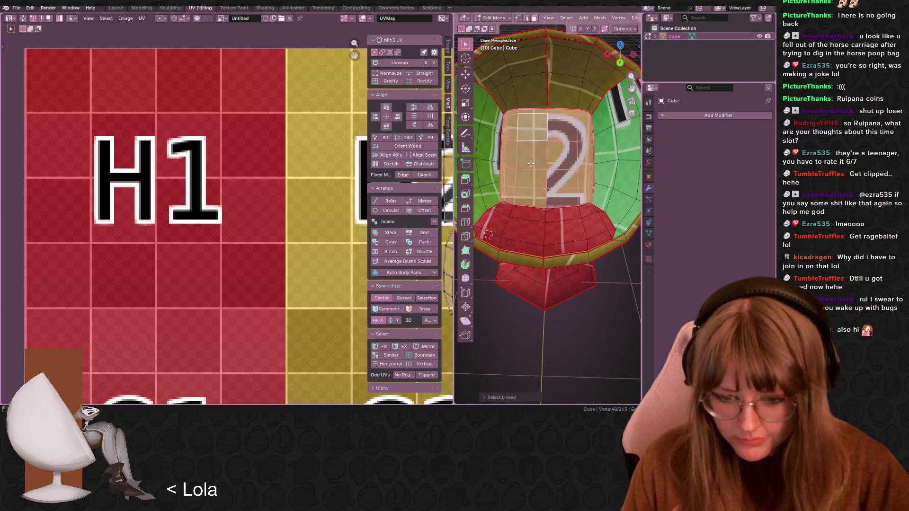
key("u")
left_click(509, 160)
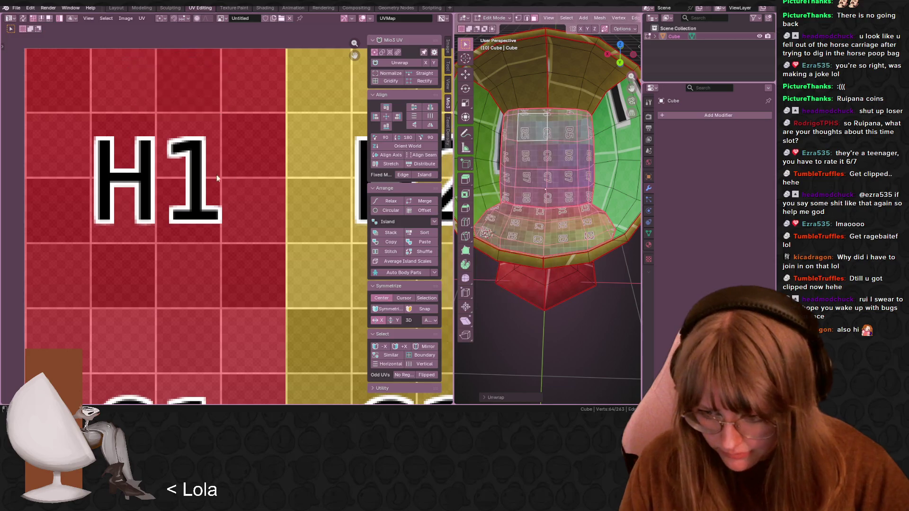
Select all the new seat islands and scale them down into a small patch near H2/G2
scroll(217, 270, "down", 4)
scroll(218, 270, "down", 6)
key("a")
key("s")
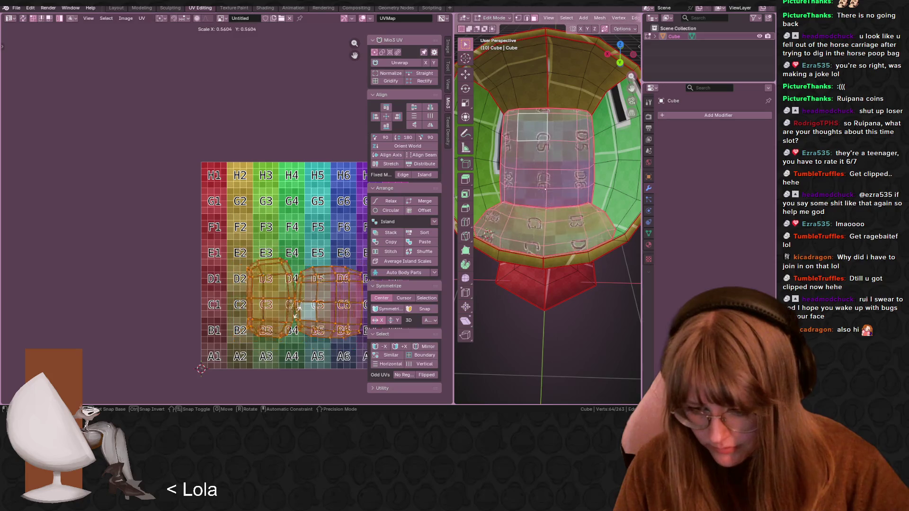
left_click(255, 198)
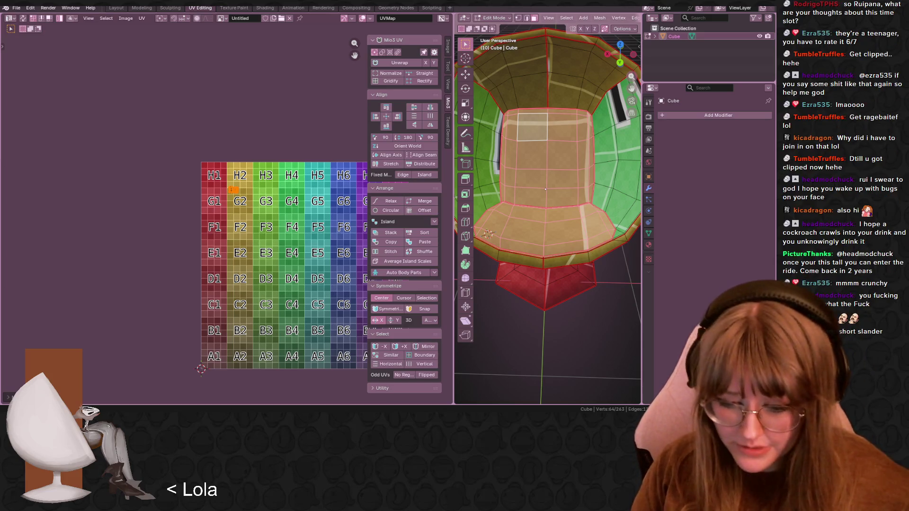
scroll(204, 166, "up", 1)
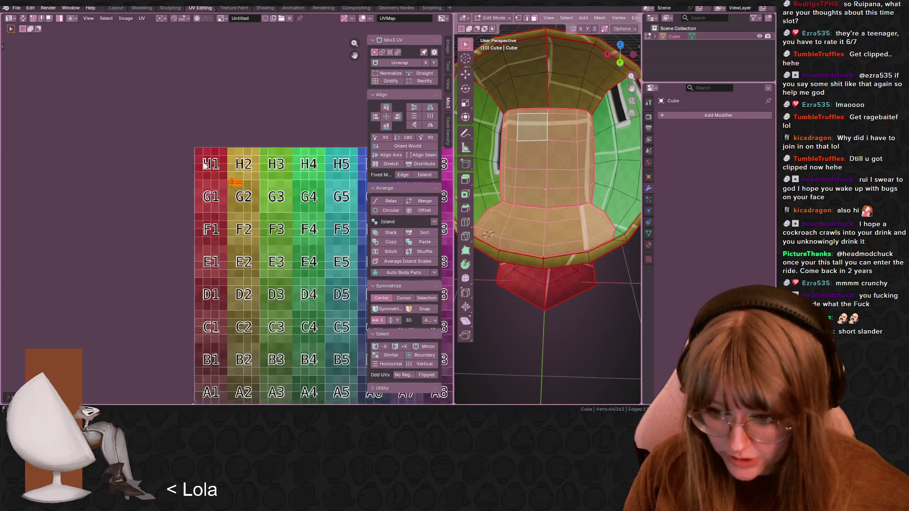
Enlarge the tiny seat islands slightly and move them beside the H1 letter
scroll(204, 165, "up", 8)
scroll(244, 146, "down", 2)
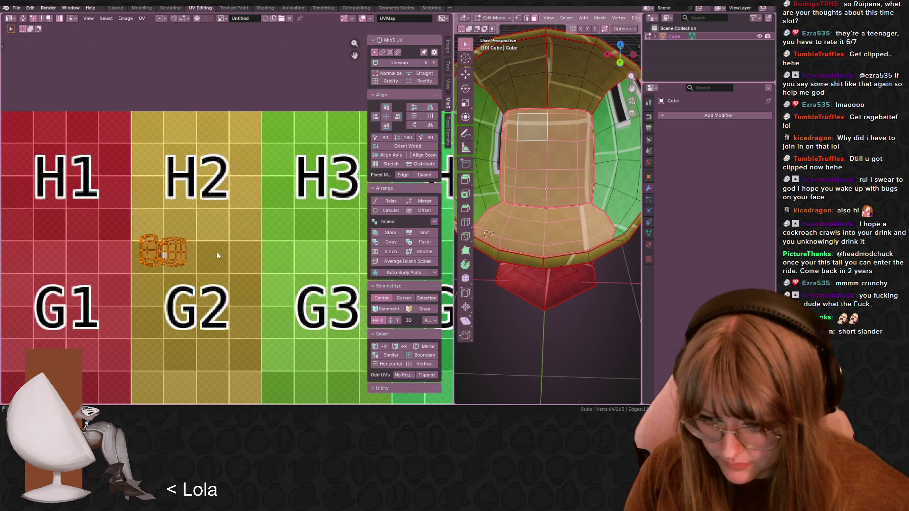
scroll(218, 256, "up", 1, "shift")
key("s")
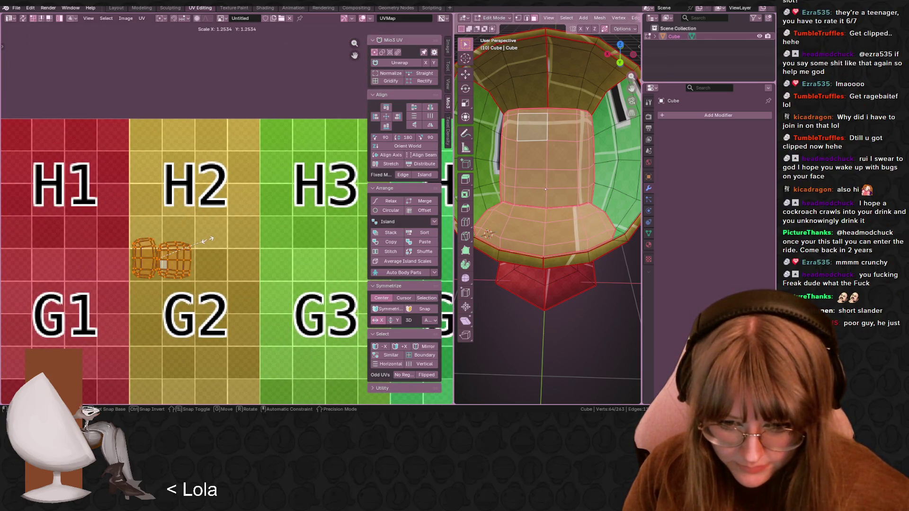
left_click(222, 239)
scroll(554, 310, "down", 3)
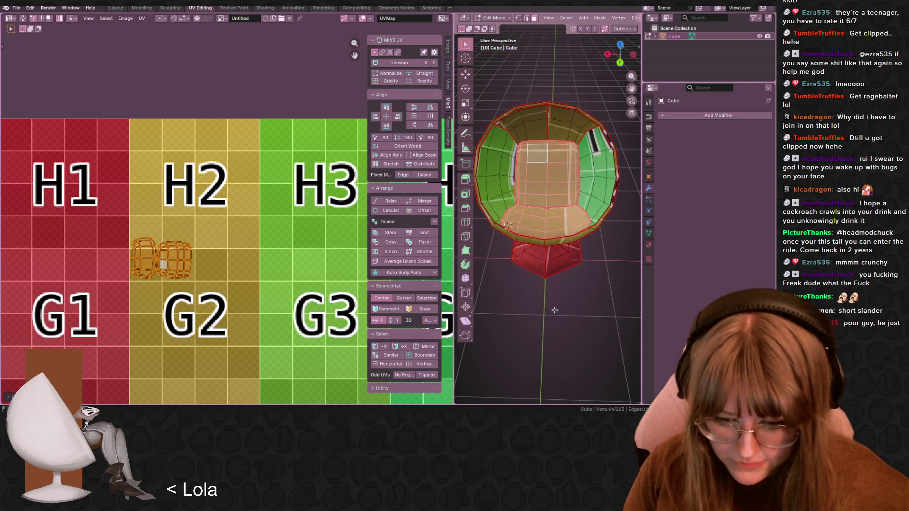
key("a")
scroll(185, 263, "up", 3)
key("g")
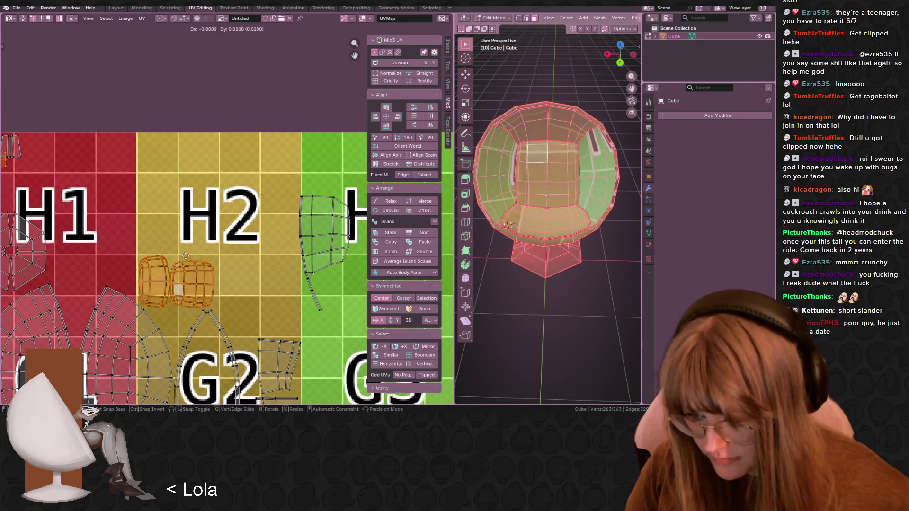
left_click(118, 177)
mouse_move(133, 227)
middle_mouse_down()
mouse_move(174, 230)
mouse_move(213, 218)
middle_mouse_up()
Scale the islands up a bit, rotate them into a vertical stack, and place them on the H1/H2 border
key("s")
left_click(208, 235)
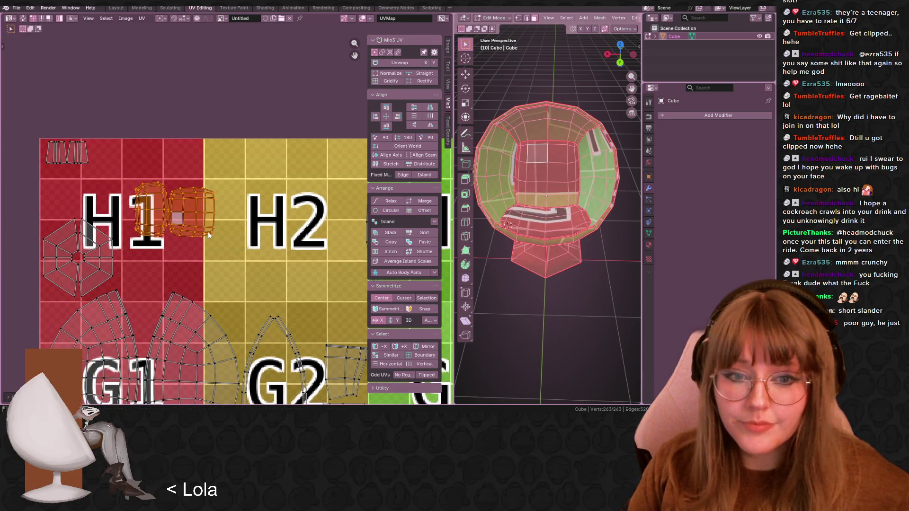
key("r")
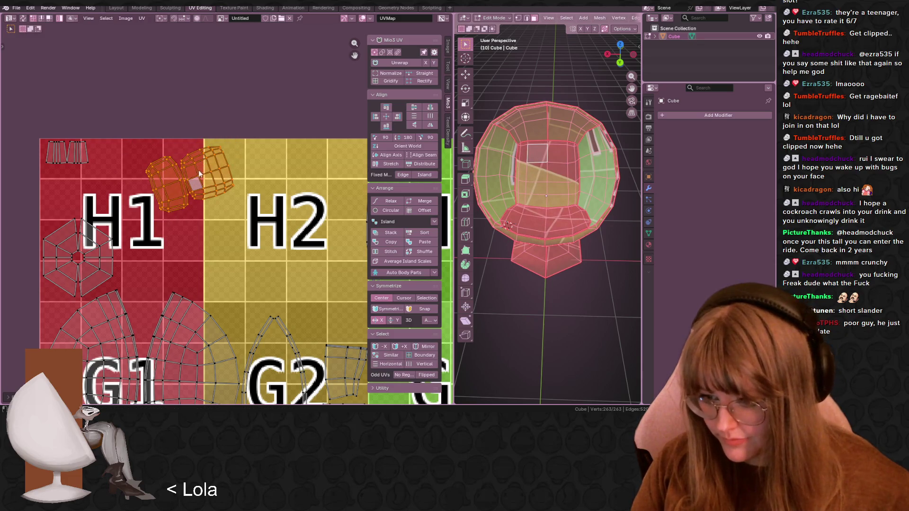
left_click(198, 57)
key("g")
left_click(284, 156)
scroll(238, 107, "down", 3)
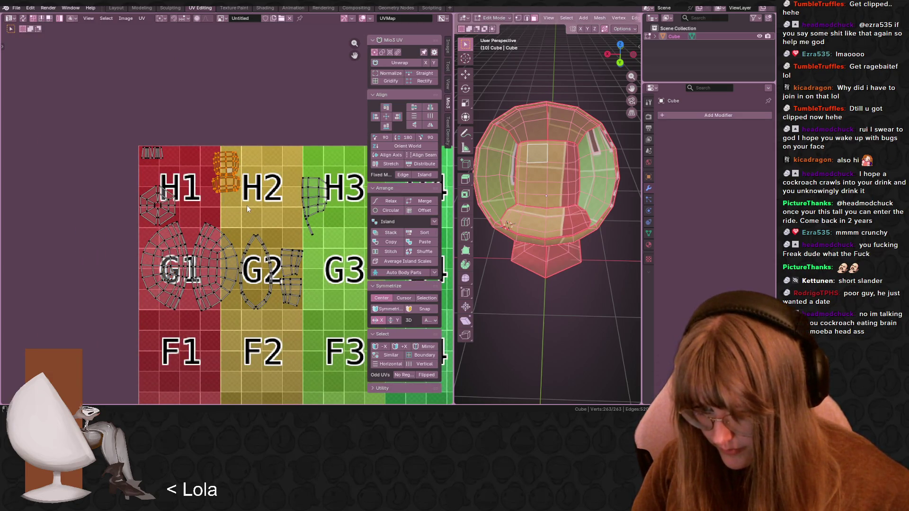
scroll(218, 179, "up", 4)
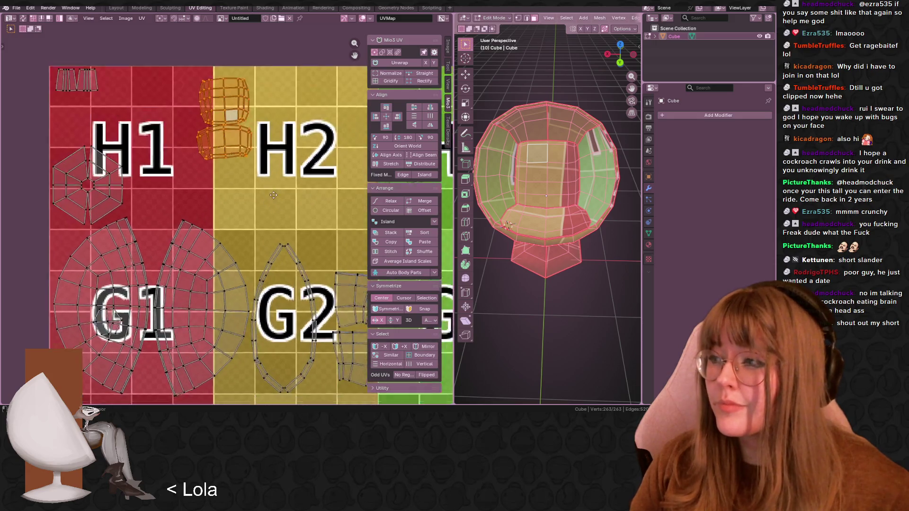
middle_click_drag(218, 179, 223, 187)
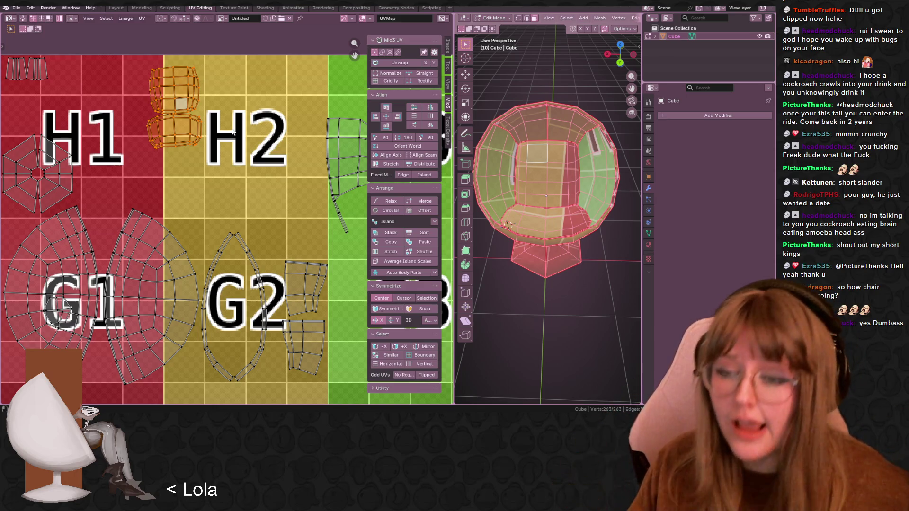
Resize the upright island pair slightly and shift it left into the H1 tile
middle_click_drag(211, 104, 212, 133)
key("r")
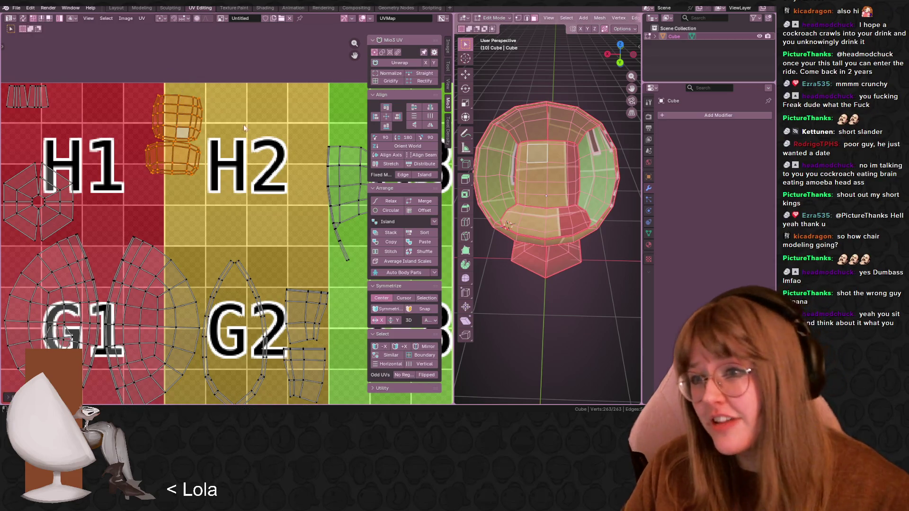
key("s")
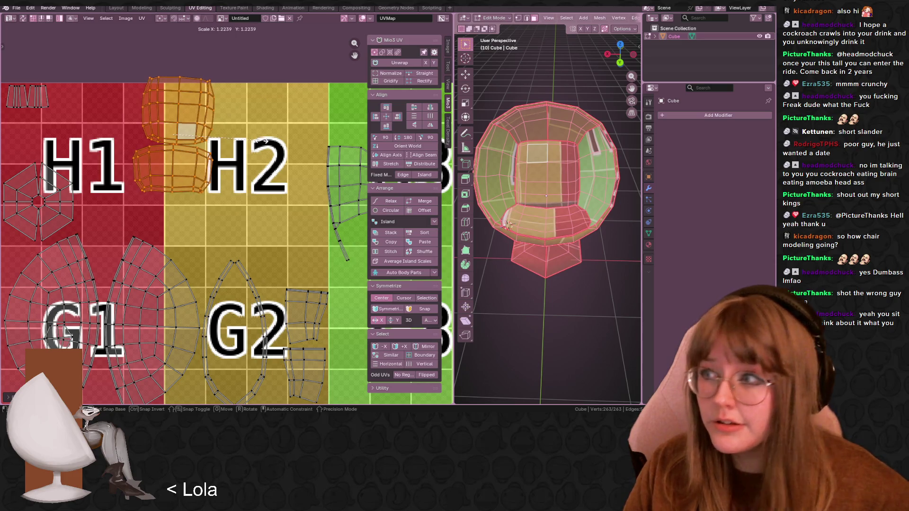
left_click(250, 149)
middle_click_drag(233, 97, 213, 126)
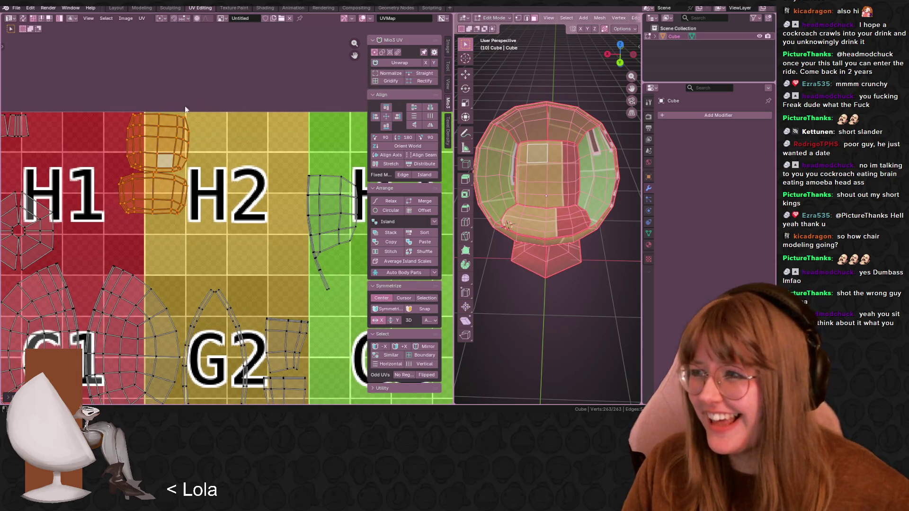
key("g")
right_click(185, 132)
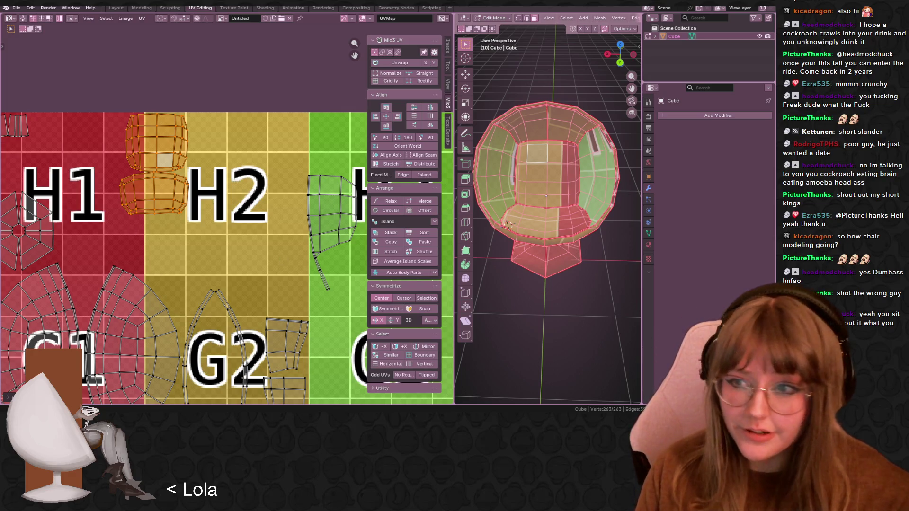
mouse_move(222, 185)
middle_mouse_down()
mouse_move(197, 143)
mouse_move(269, 116)
mouse_move(223, 122)
middle_mouse_up()
mouse_move(180, 125)
left_mouse_down()
mouse_move(139, 127)
mouse_move(129, 111)
left_mouse_up()
left_click_drag(140, 156, 144, 158)
Settle the lower island over the H1 letter
key("g")
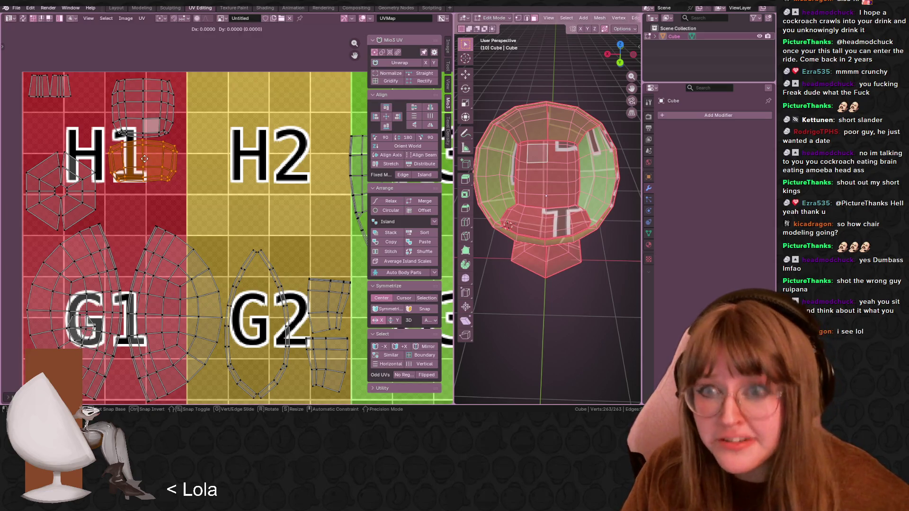
left_click(144, 161)
scroll(579, 249, "down", 2)
scroll(578, 249, "up", 3)
middle_click_drag(579, 249, 603, 226)
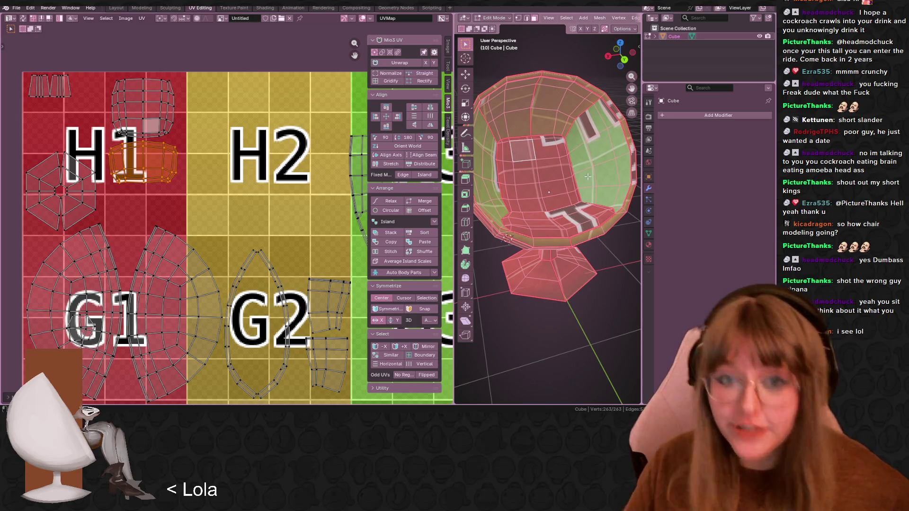
Move the island lying beside H3 into the H2 tile
scroll(303, 203, "down", 2)
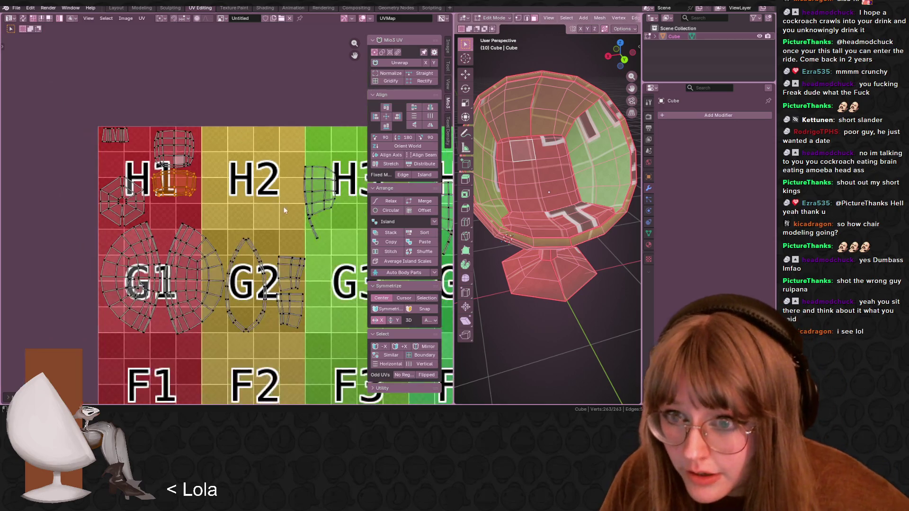
middle_click_drag(282, 205, 225, 169)
left_click(263, 144)
left_click_drag(263, 140, 201, 116)
middle_click_drag(265, 124, 204, 113)
scroll(204, 114, "down", 2)
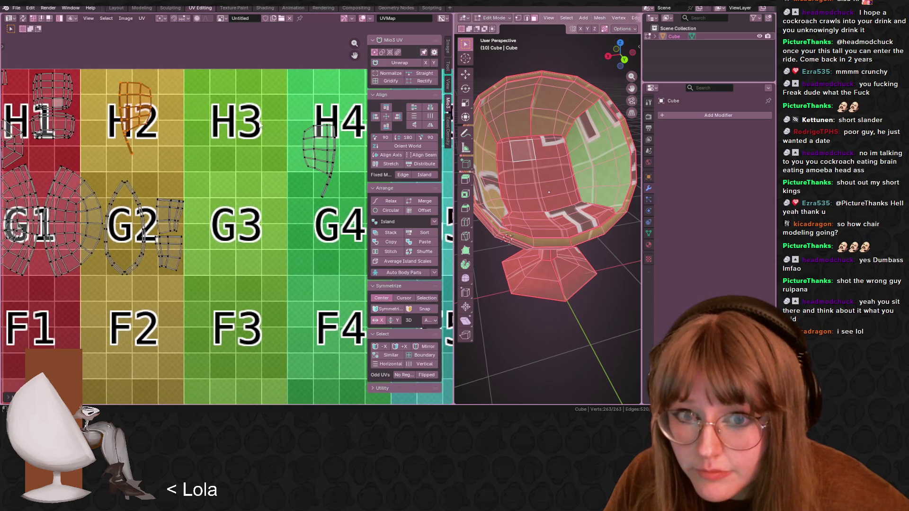
key("g")
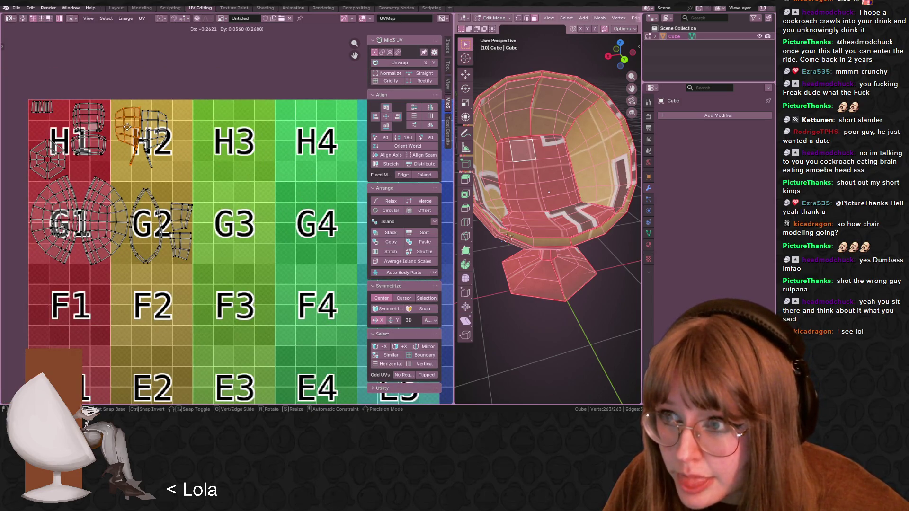
left_click(134, 137)
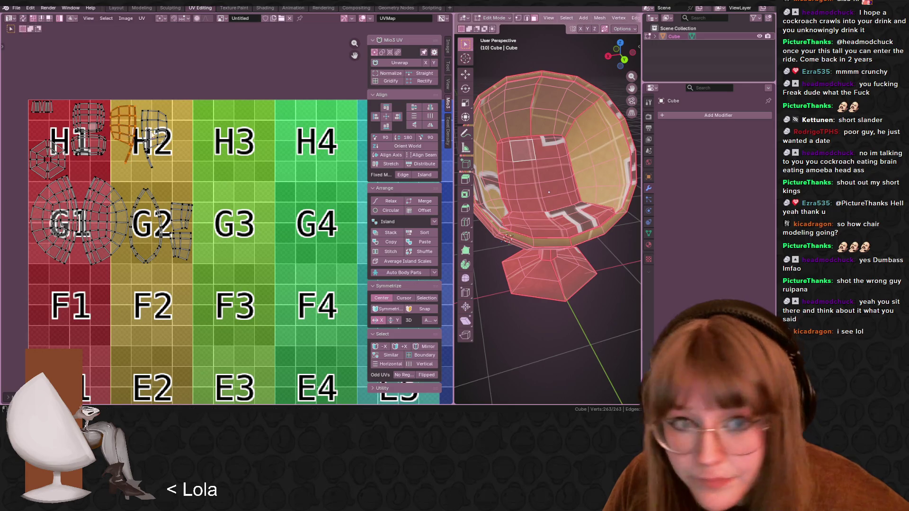
scroll(233, 176, "up", 2)
Move the two small islands from beside G2 up to the right of H2
middle_click_drag(233, 175, 273, 188)
left_click(246, 165)
key("g")
key("Escape")
key("ctrl+z")
left_click(245, 158)
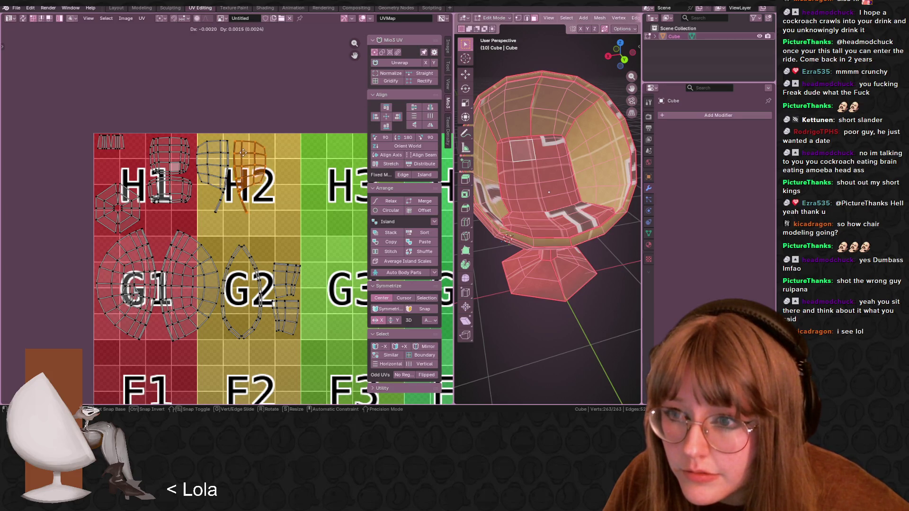
left_click(288, 308)
key("g")
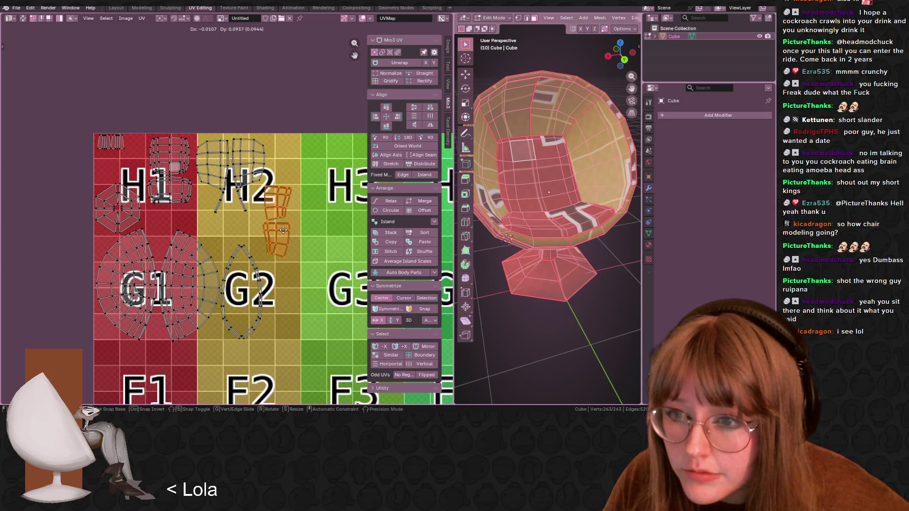
left_click(285, 232)
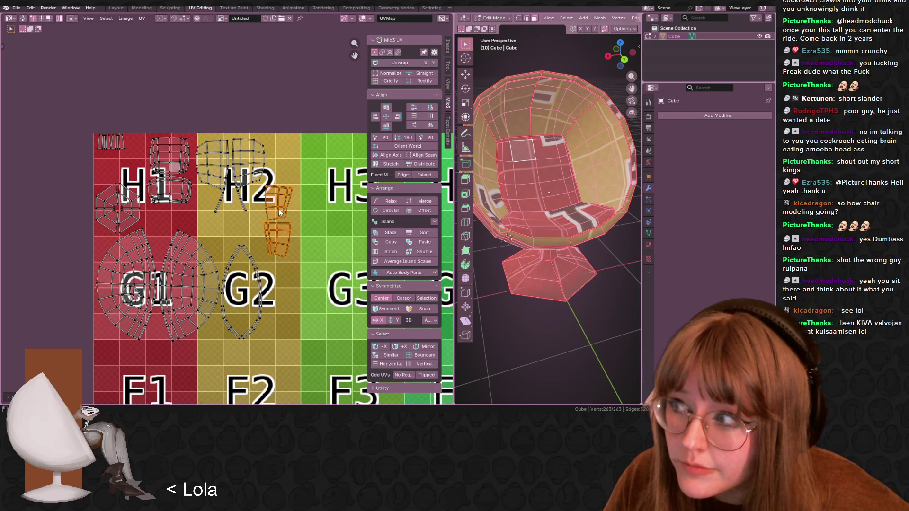
Place the lower small island below H2, turn it a quarter turn, and move it up beside H2
middle_click_drag(273, 243, 265, 200)
left_click(265, 201)
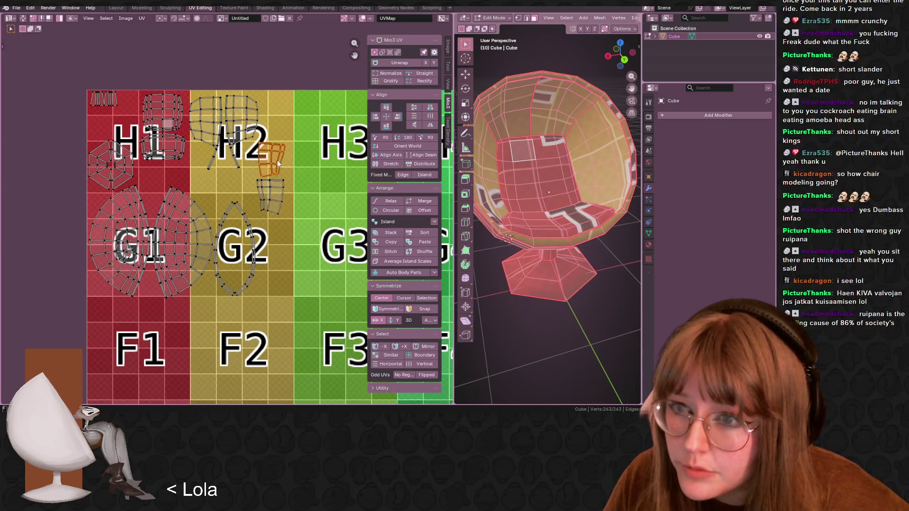
key("g")
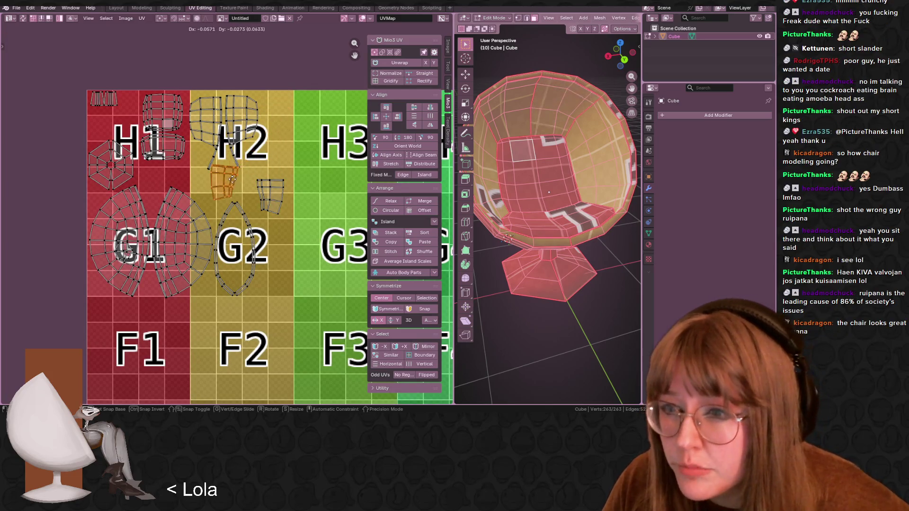
left_click(232, 184)
key("r")
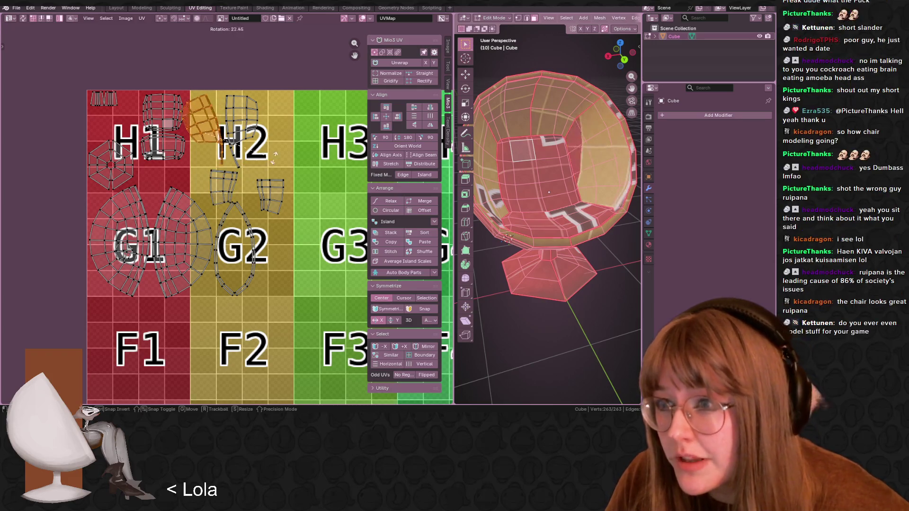
left_click(260, 73)
left_click_drag(213, 127, 225, 113)
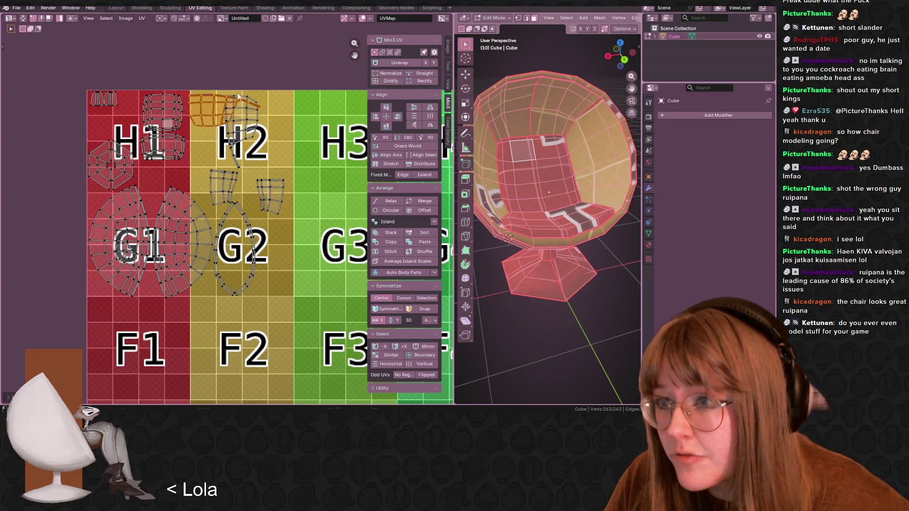
Move the small face near G1 to the top-left corner of H1
left_click(126, 256)
scroll(127, 255, "up", 3)
left_click(139, 213)
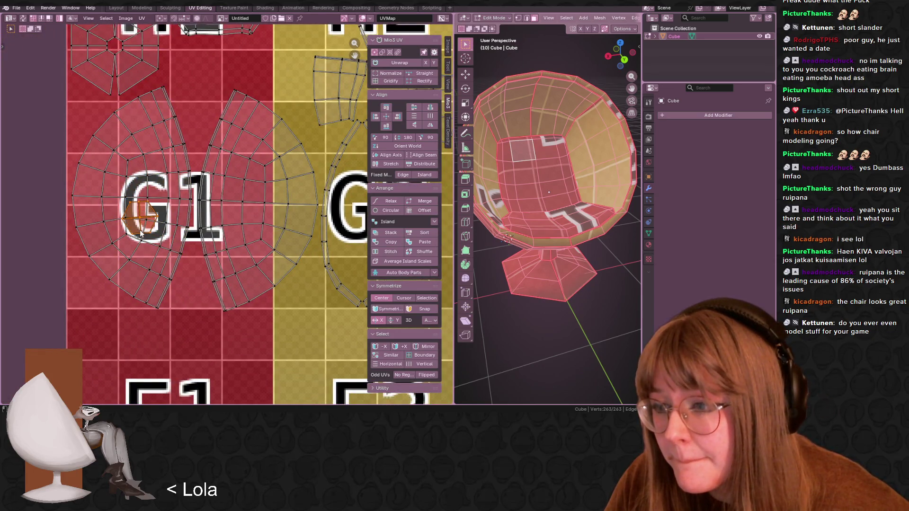
scroll(213, 191, "down", 2)
middle_click_drag(213, 191, 165, 231)
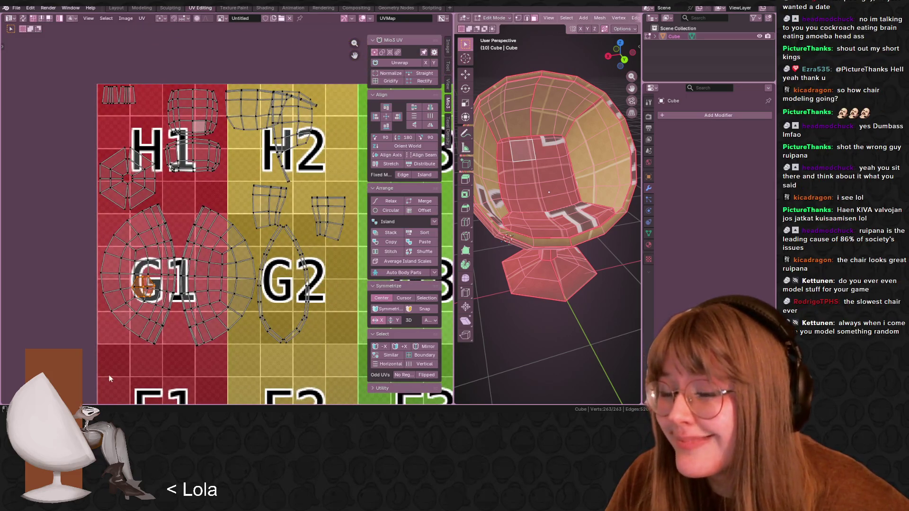
key("g")
left_click(127, 148)
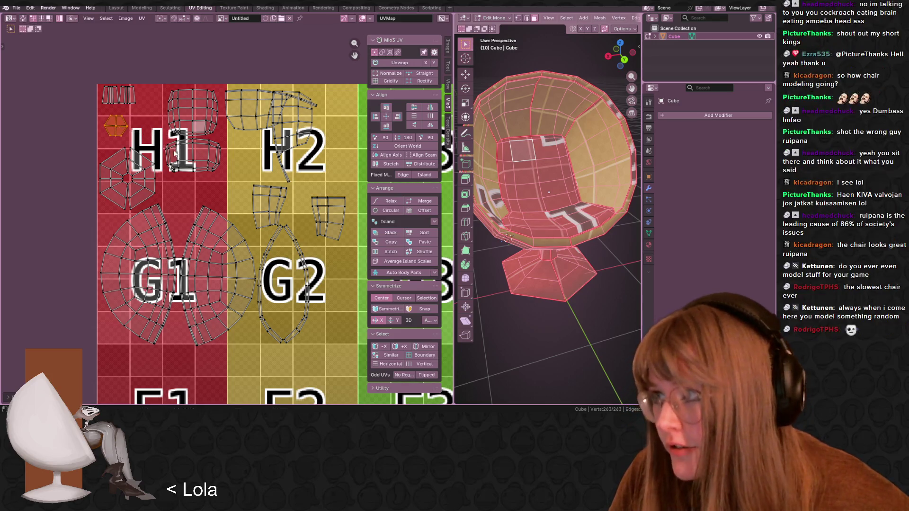
scroll(176, 153, "up", 1)
middle_click_drag(172, 152, 156, 183)
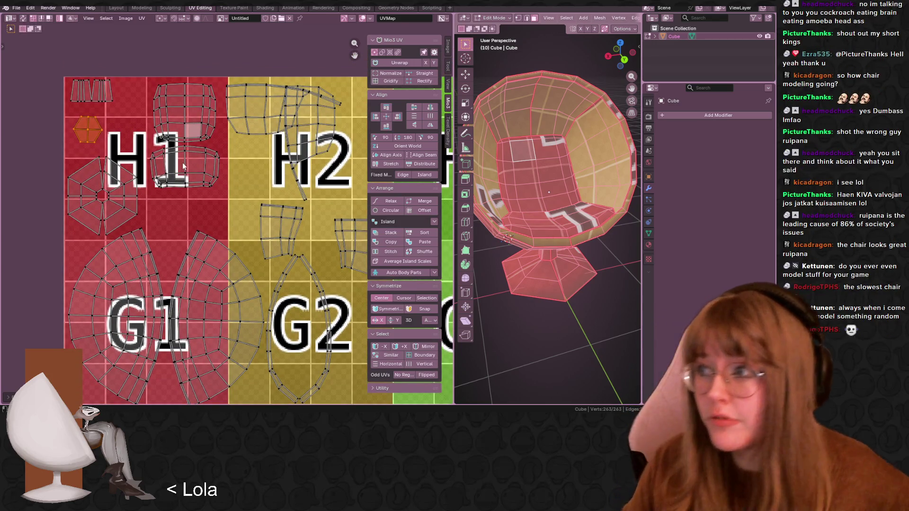